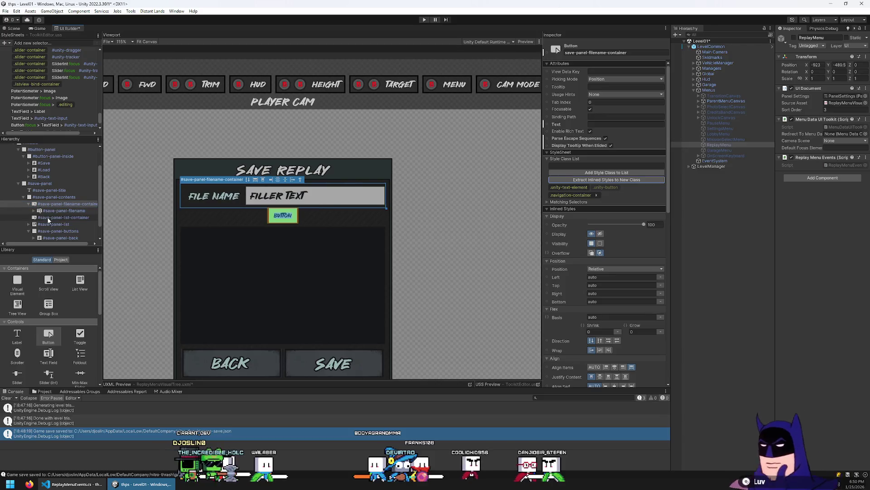
Add the navigation-container class to #save-panel-list-container and clear its placeholder Text value.
{"action": "left_click", "coordinate": [56, 211]}
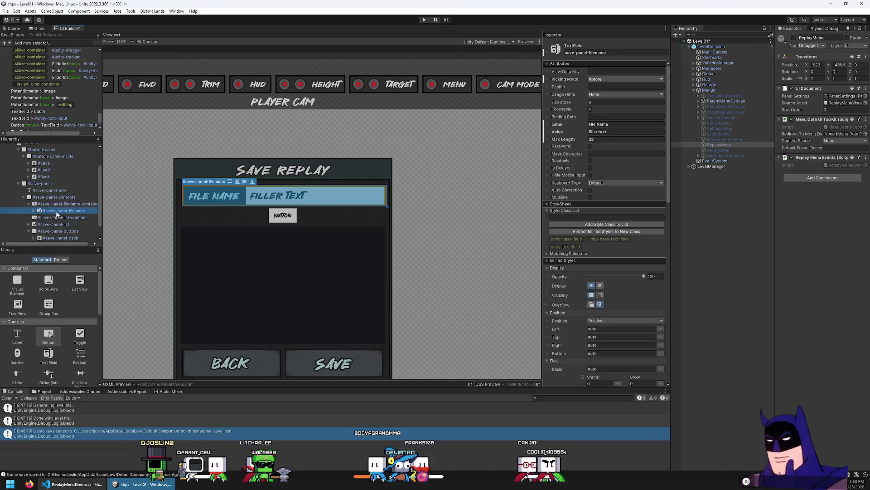
{"action": "left_click", "coordinate": [60, 217]}
{"action": "left_click", "coordinate": [606, 166]}
{"action": "type", "text": "navigation-container"}
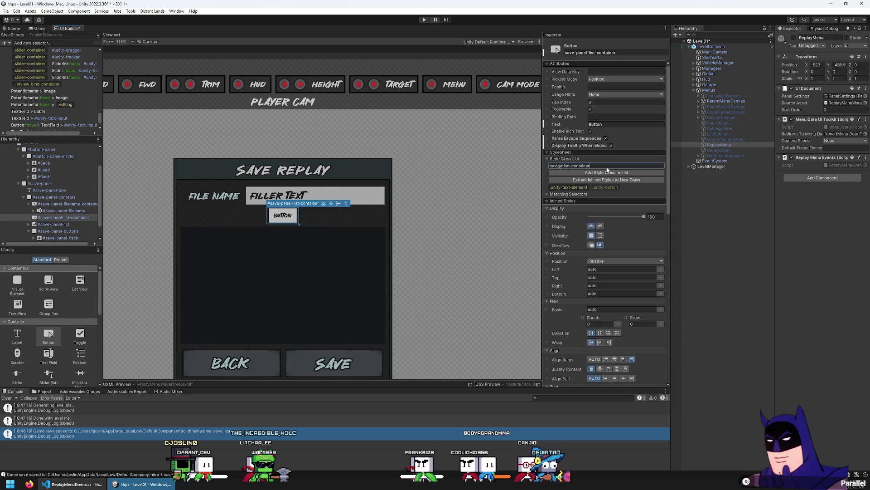
{"action": "left_click", "coordinate": [601, 173]}
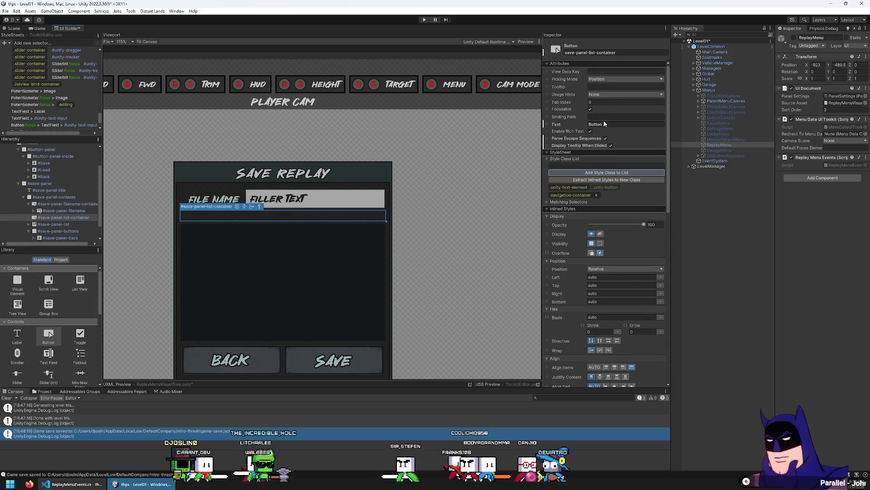
{"action": "key", "text": "BackSpace"}
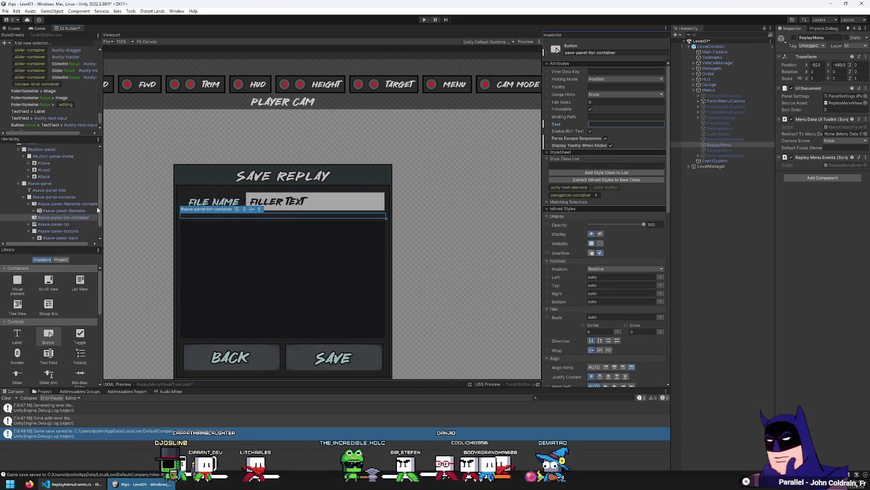
{"action": "scroll", "coordinate": [82, 210], "scroll_direction": "down", "scroll_amount": 2}
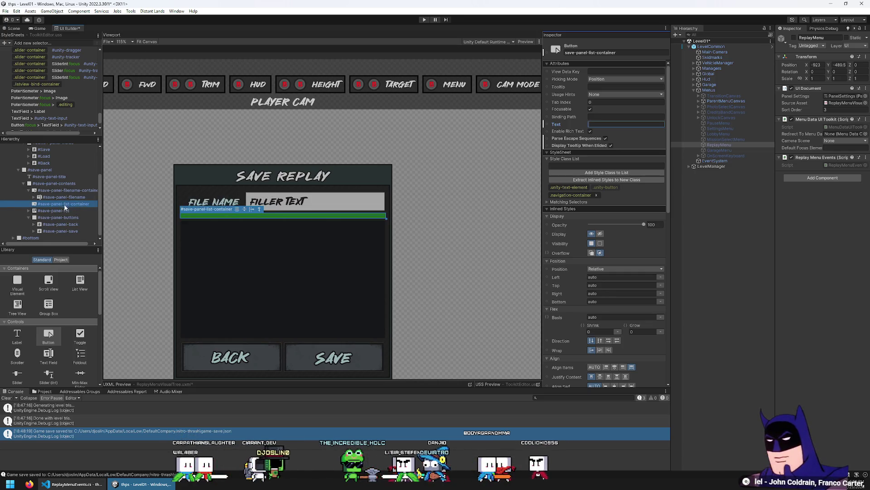
{"action": "left_click", "coordinate": [60, 212]}
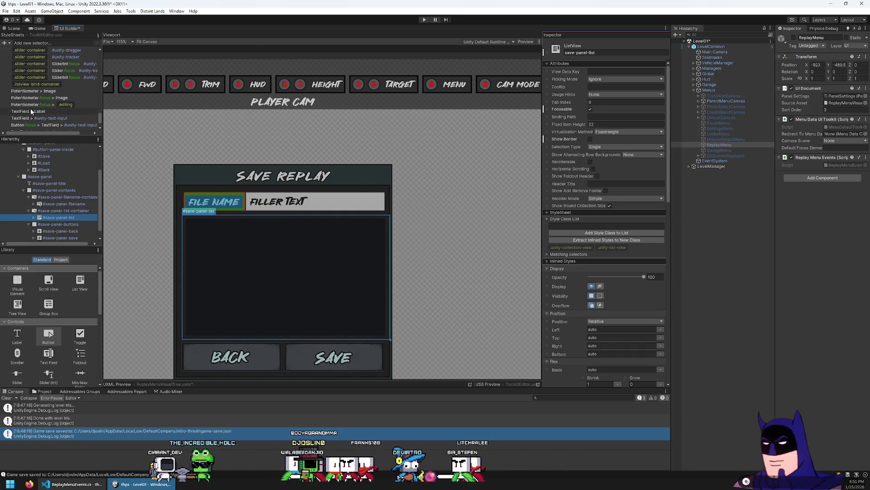
Scroll the StyleSheets panel down to the Button:focus > TextField > #unity-text-input selector.
{"action": "scroll", "coordinate": [75, 119], "scroll_direction": "down", "scroll_amount": 1}
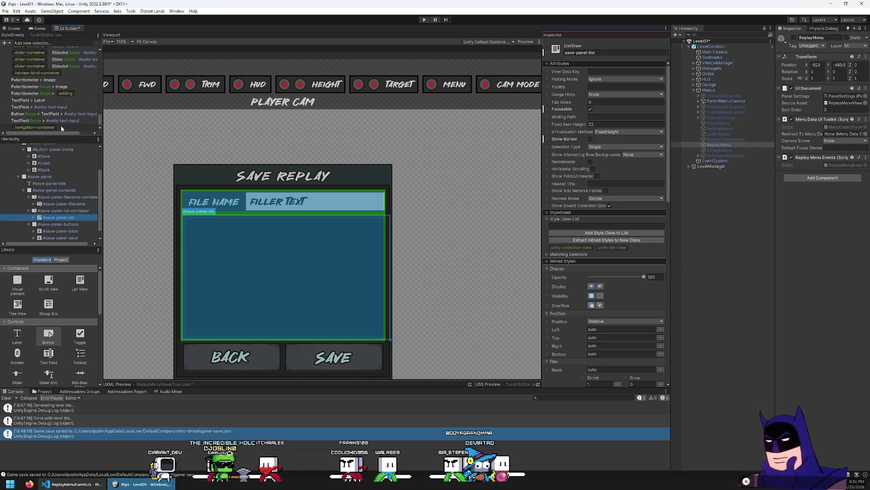
Rename the Button:focus selector to .navigation-container:focus > TextField > #unity-text-input.
{"action": "left_click", "coordinate": [70, 115]}
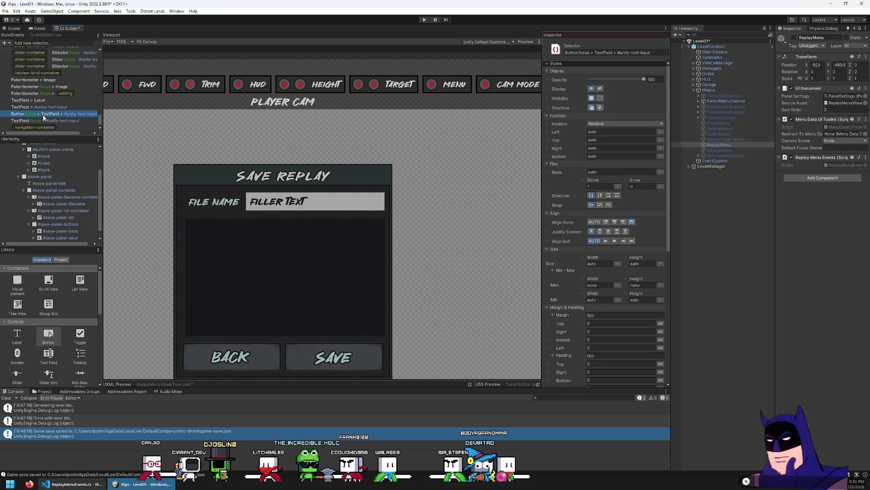
{"action": "type", "text": "navigat"}
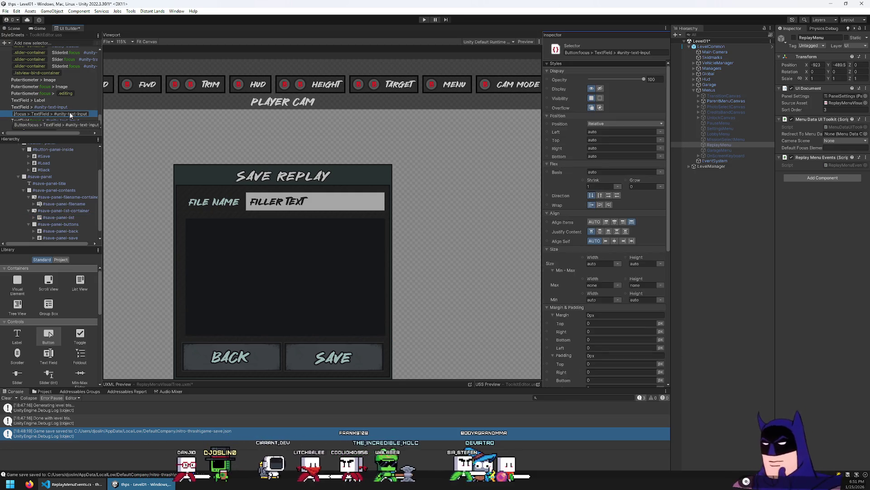
{"action": "type", "text": "ion-container"}
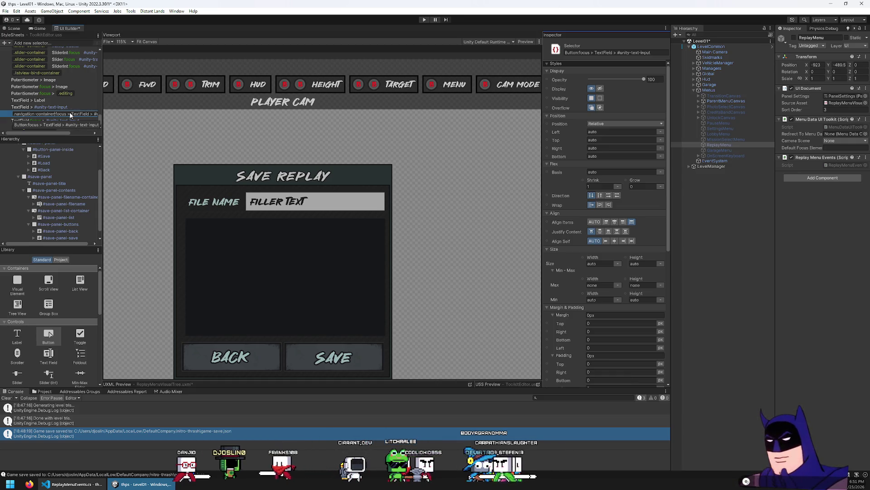
{"action": "key", "text": "Return"}
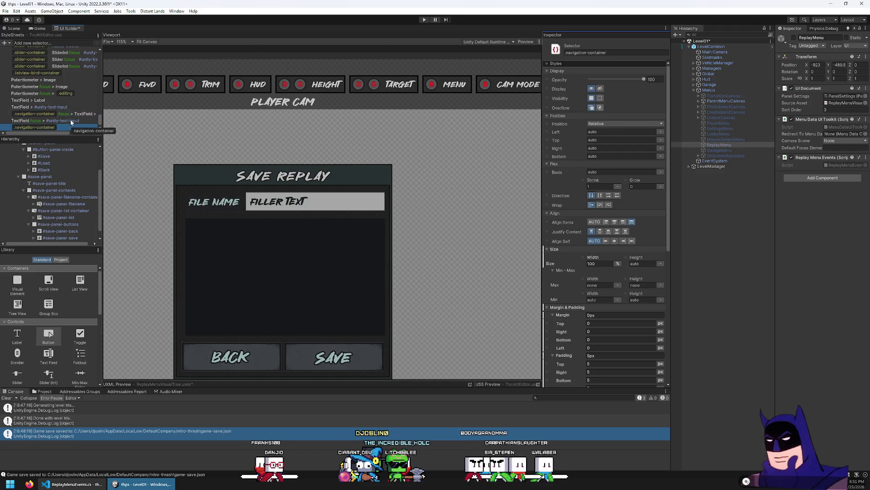
{"action": "left_click", "coordinate": [61, 127]}
{"action": "left_click", "coordinate": [92, 121]}
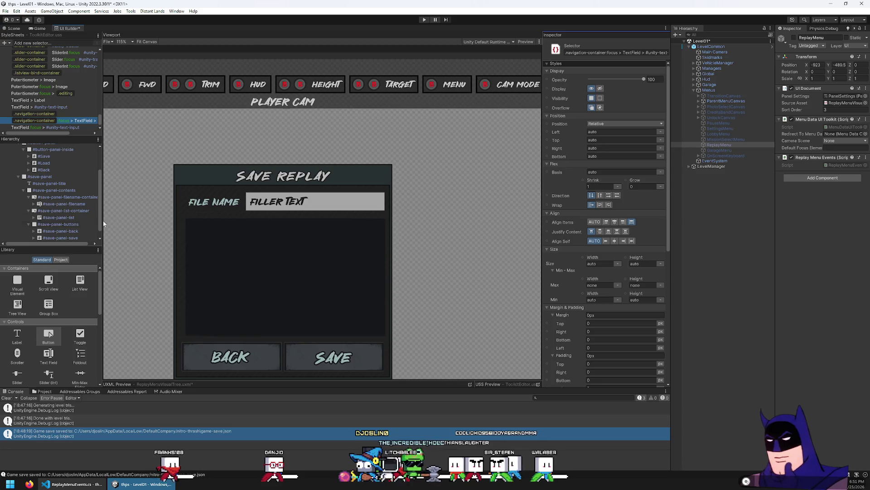
{"action": "left_click", "coordinate": [65, 217]}
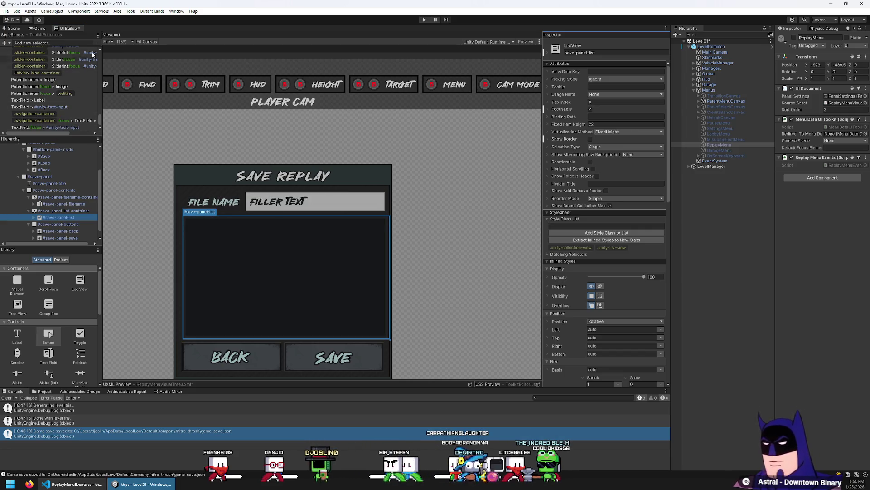
Add a .navigation-container > ListView selector, then insert :focus after .navigation-container.
{"action": "left_click", "coordinate": [70, 44]}
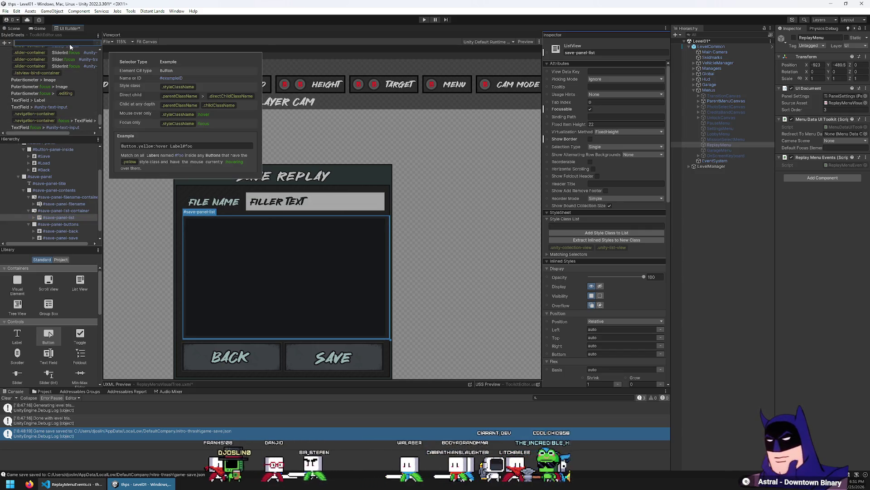
{"action": "type", "text": ".navigation-container > ListView"}
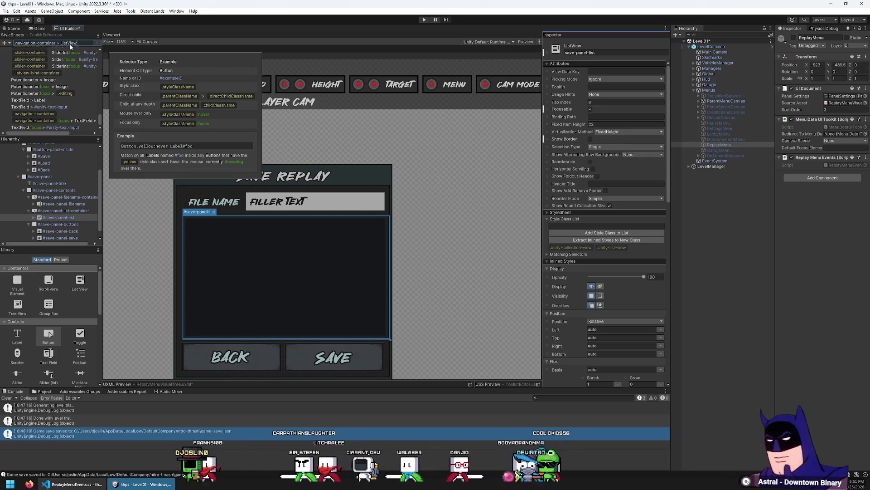
{"action": "key", "text": "Return"}
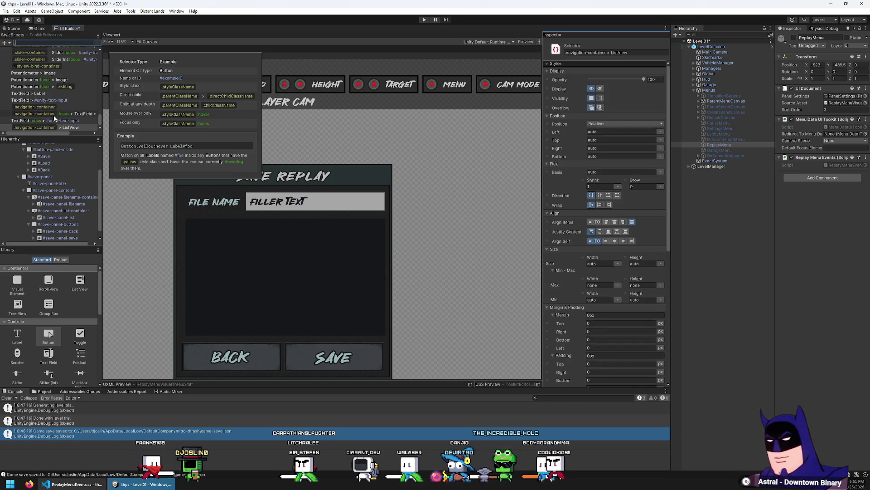
{"action": "left_click", "coordinate": [58, 128]}
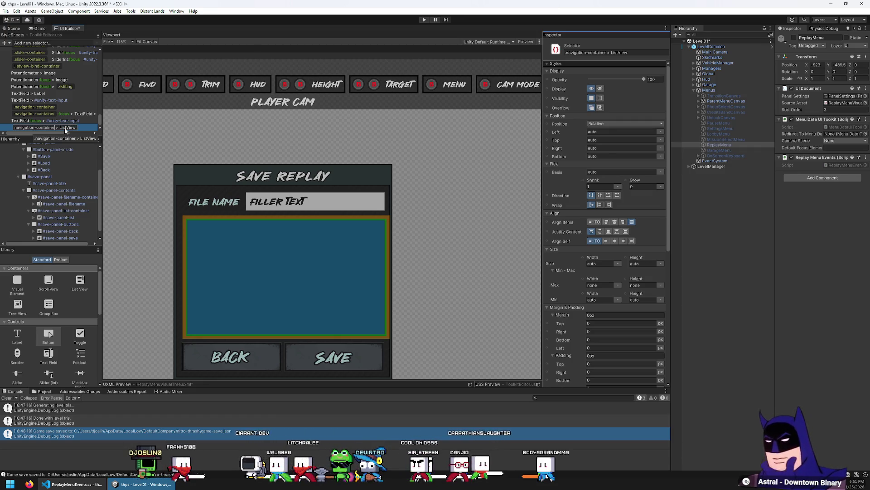
{"action": "type", "text": ":focus"}
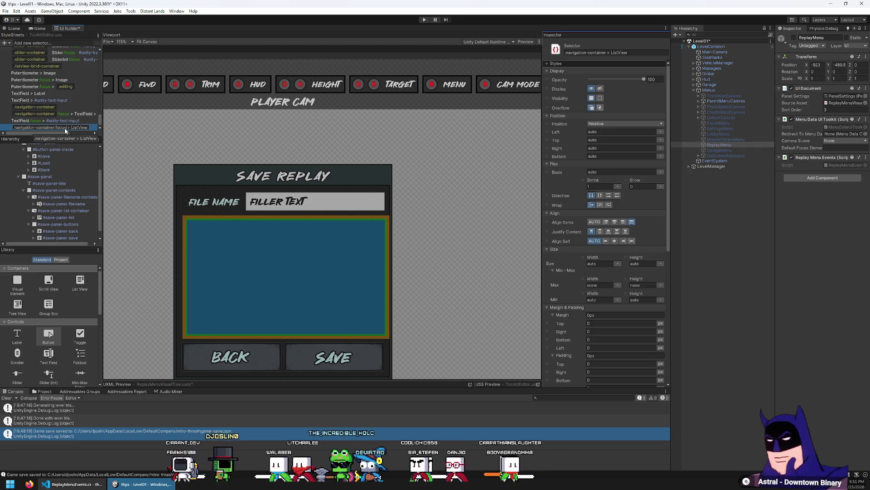
{"action": "key", "text": "Return"}
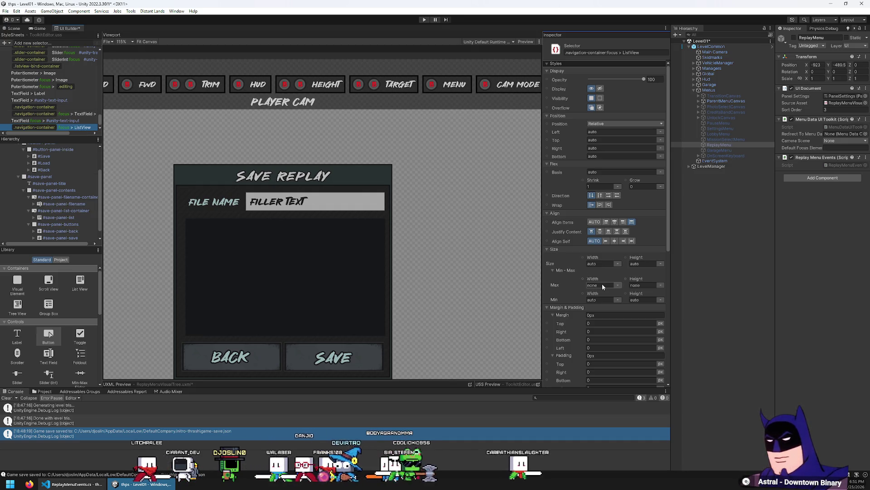
{"action": "scroll", "coordinate": [602, 283], "scroll_direction": "down", "scroll_amount": 3}
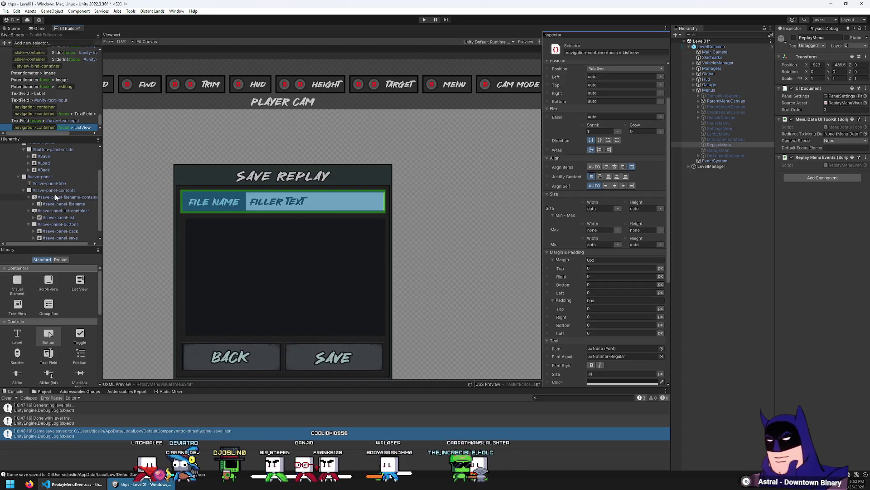
Set the #save-panel-list background colour to hex 16181A in the colour picker.
{"action": "left_click", "coordinate": [68, 217]}
{"action": "scroll", "coordinate": [611, 257], "scroll_direction": "down", "scroll_amount": 6}
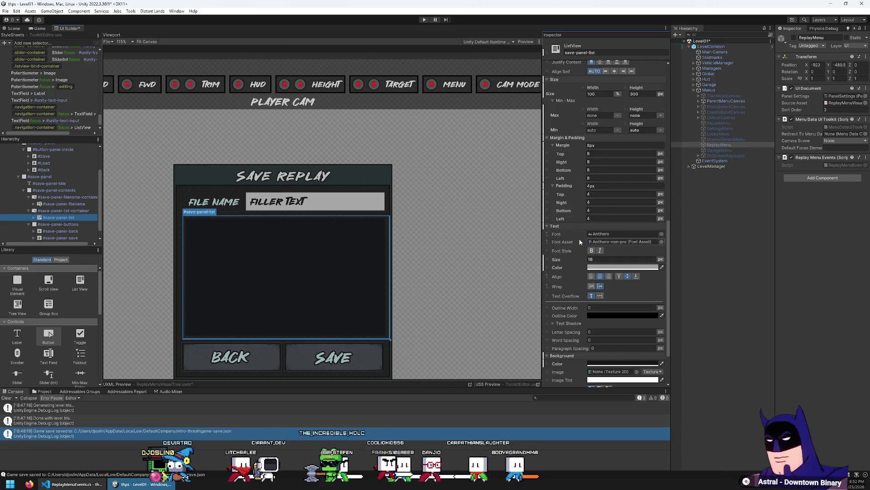
{"action": "scroll", "coordinate": [605, 279], "scroll_direction": "down", "scroll_amount": 2}
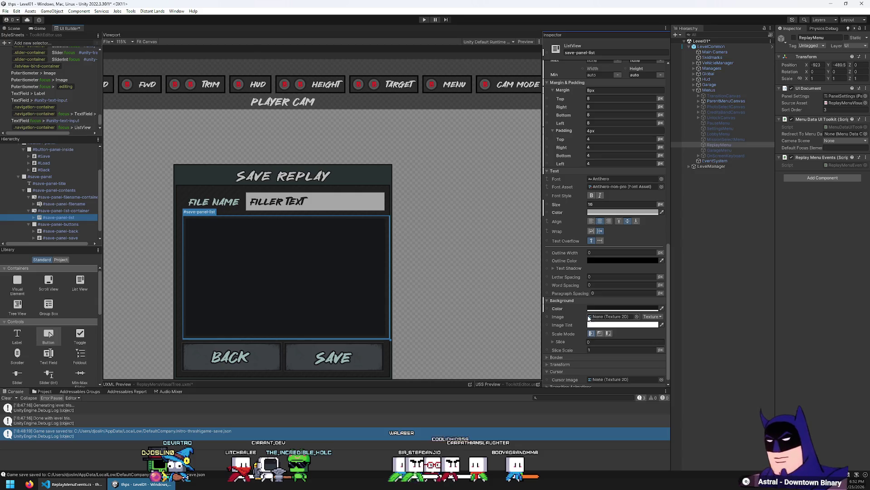
{"action": "left_click", "coordinate": [594, 309]}
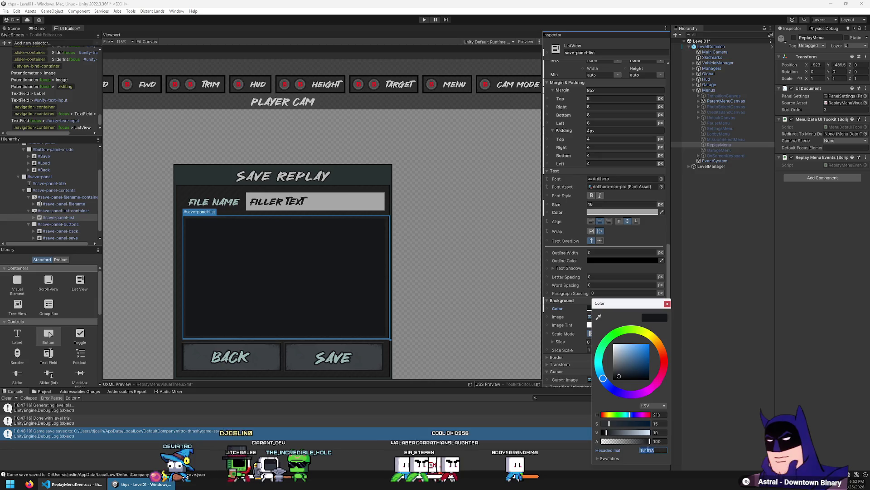
{"action": "left_click", "coordinate": [612, 433]}
{"action": "left_click_drag", "start_coordinate": [612, 433], "coordinate": [611, 433]}
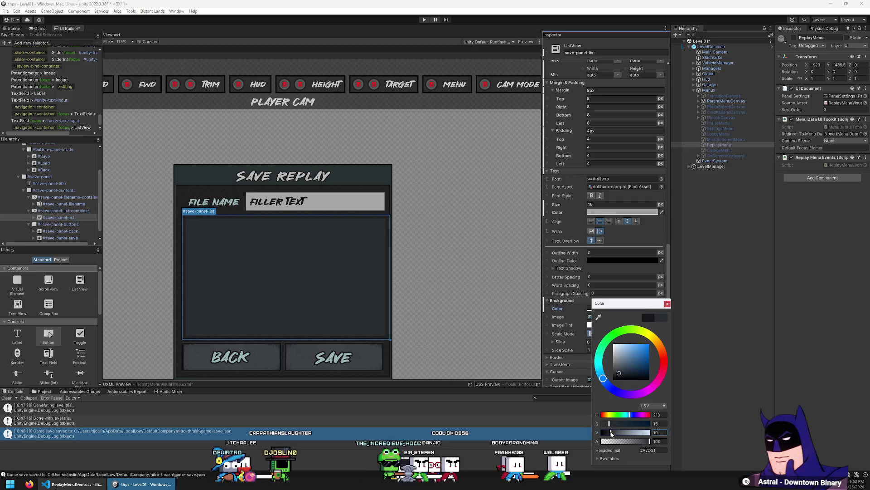
{"action": "left_click", "coordinate": [656, 450]}
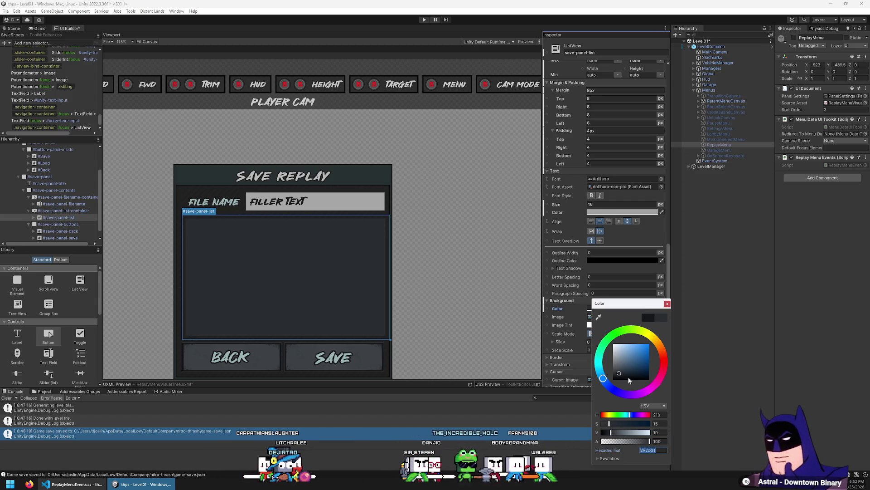
{"action": "type", "text": "282B2F16181A"}
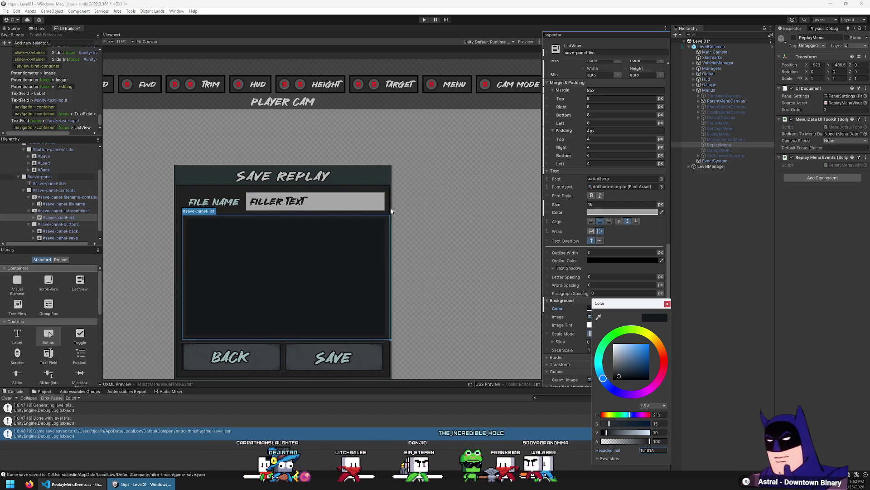
{"action": "left_click", "coordinate": [55, 125]}
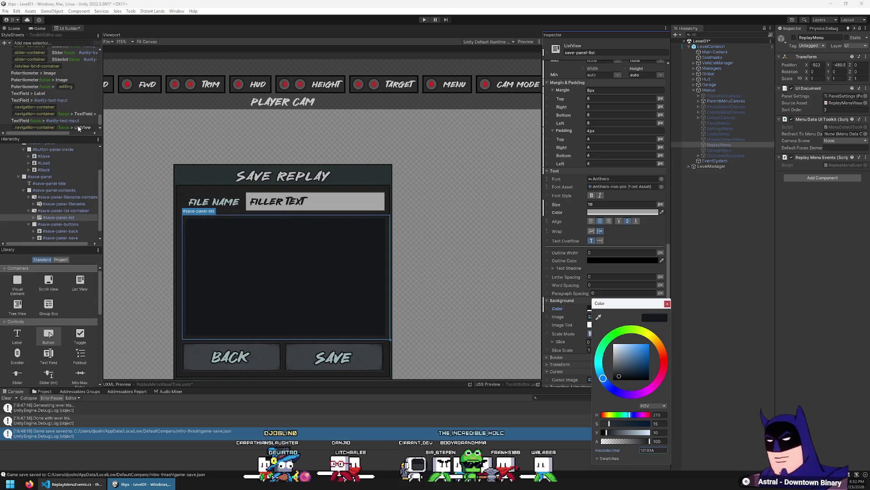
{"action": "scroll", "coordinate": [583, 235], "scroll_direction": "down", "scroll_amount": 5}
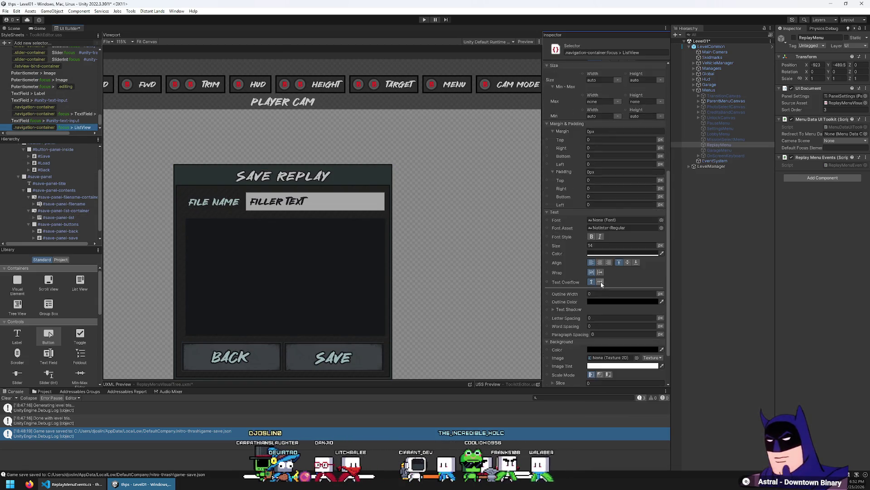
Adjust the focus selector's background colour and close the colour picker.
{"action": "left_click", "coordinate": [588, 313]}
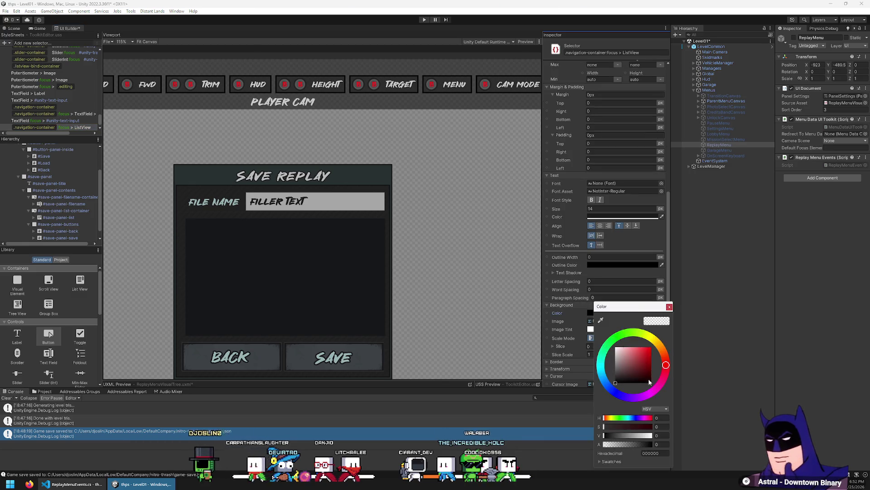
{"action": "left_click", "coordinate": [659, 445]}
{"action": "type", "text": "100"}
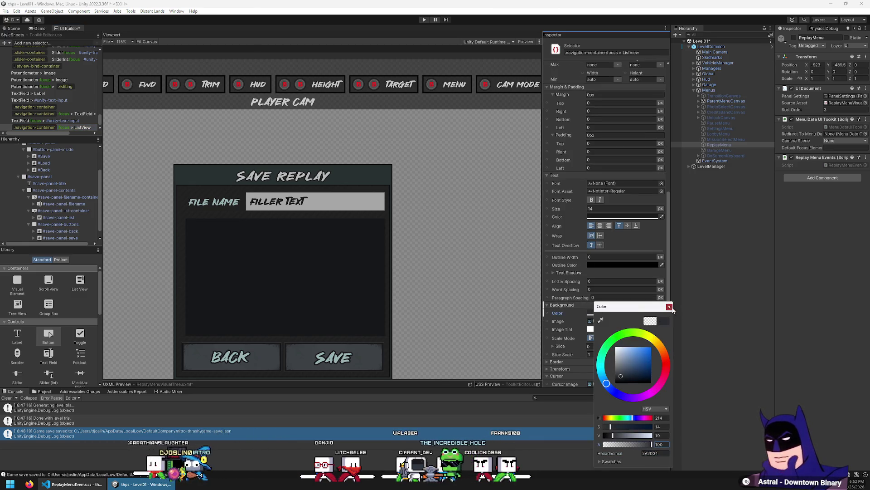
{"action": "key", "text": "Return"}
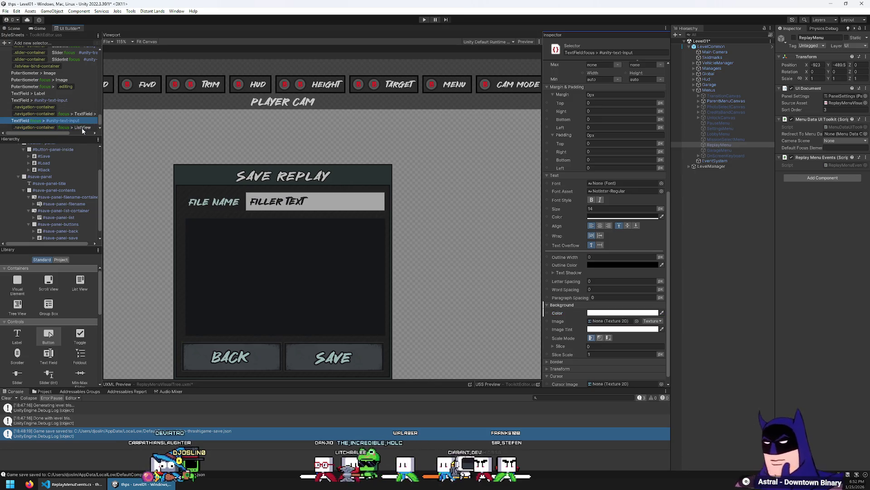
Duplicate the .navigation-container:focus > ListView rule and rename the copy to ListView:focus.
{"action": "left_click", "coordinate": [82, 127]}
{"action": "key", "text": "ctrl+d"}
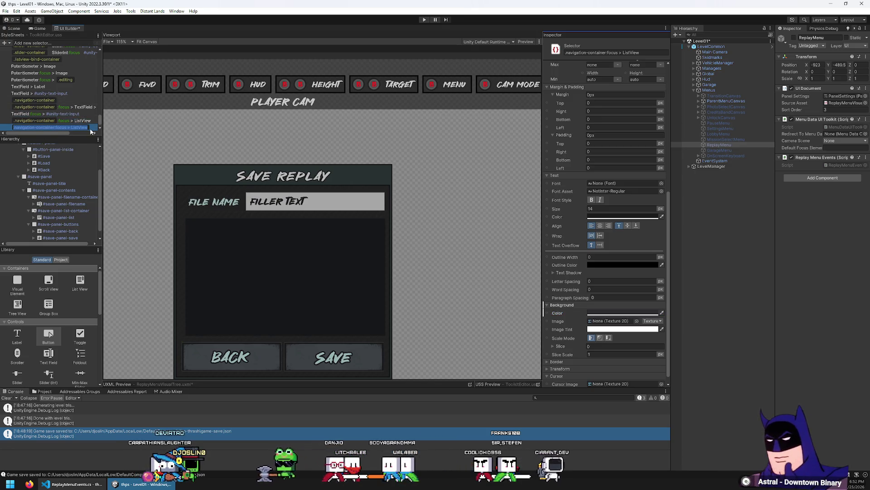
{"action": "type", "text": "ListV"}
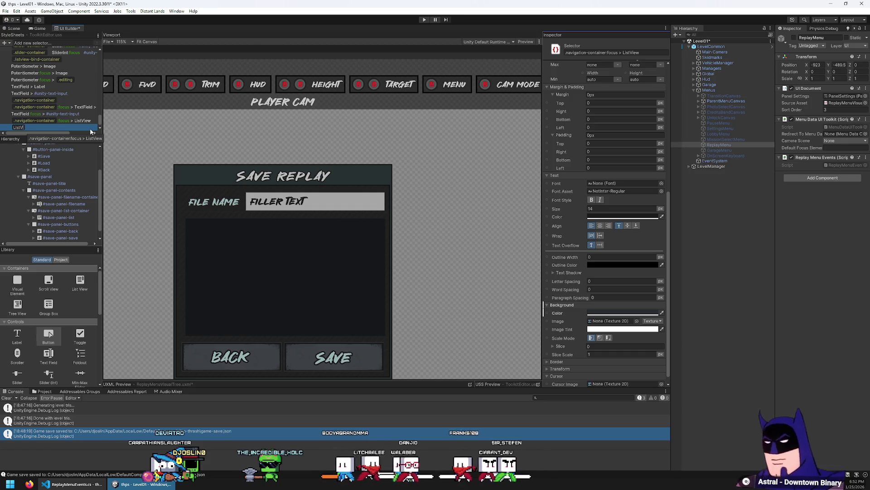
{"action": "type", "text": "iew:focus"}
{"action": "key", "text": "Return"}
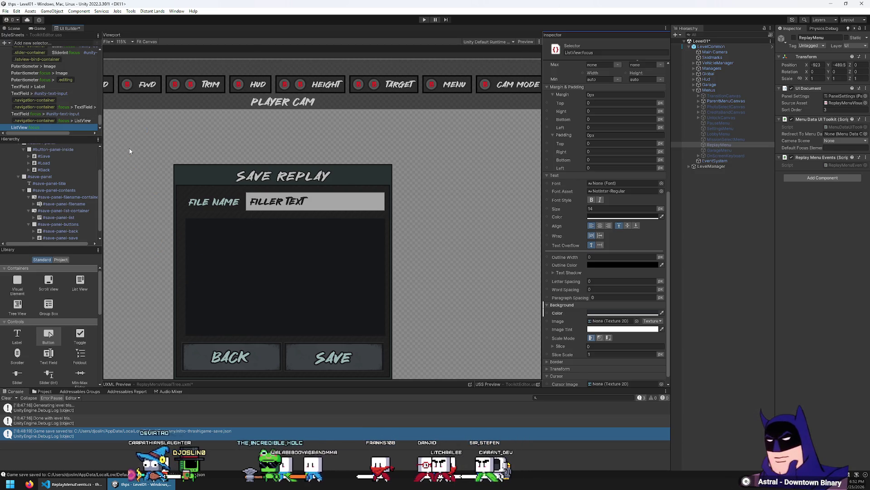
{"action": "scroll", "coordinate": [75, 201], "scroll_direction": "down", "scroll_amount": 1}
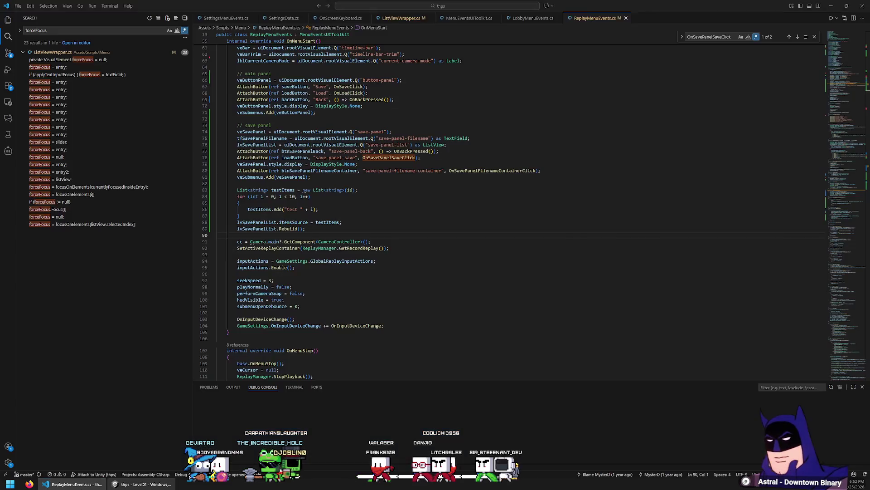
{"action": "key", "text": "alt+Tab"}
{"action": "left_click", "coordinate": [421, 237]}
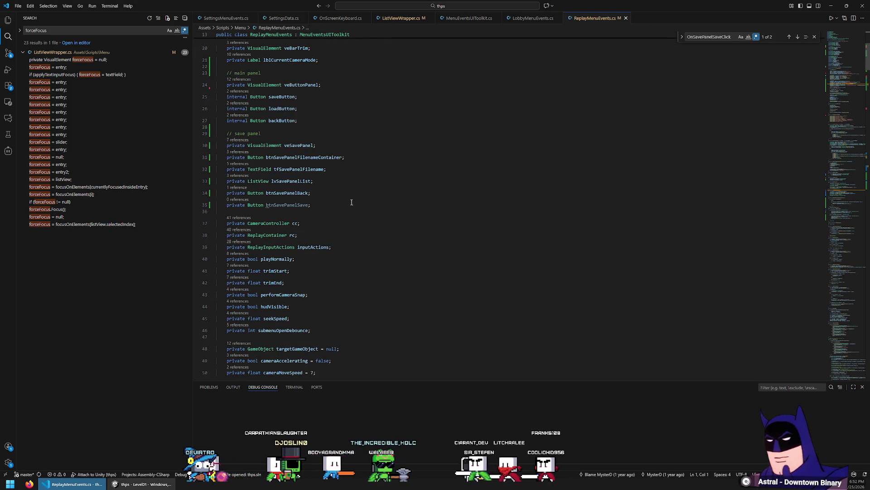
Declare a new private Button field below the save panel's filename field.
{"action": "left_click", "coordinate": [336, 173]}
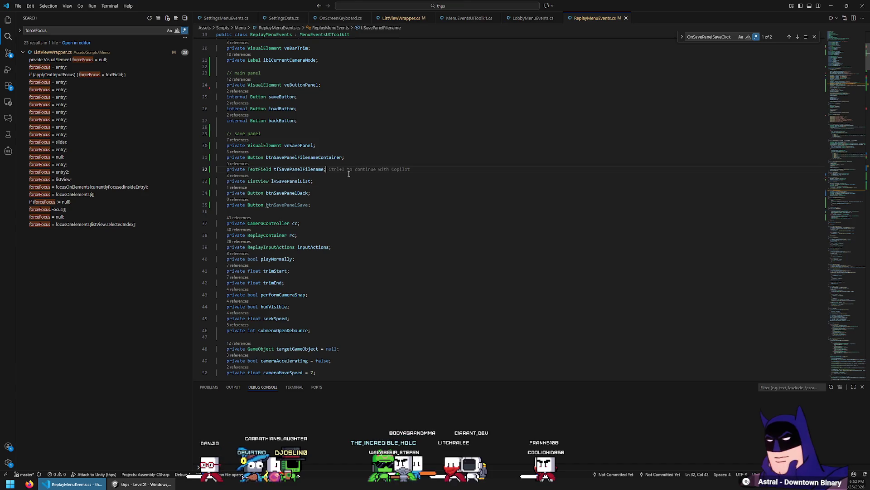
{"action": "key", "text": "Return"}
{"action": "type", "text": "private Visua"}
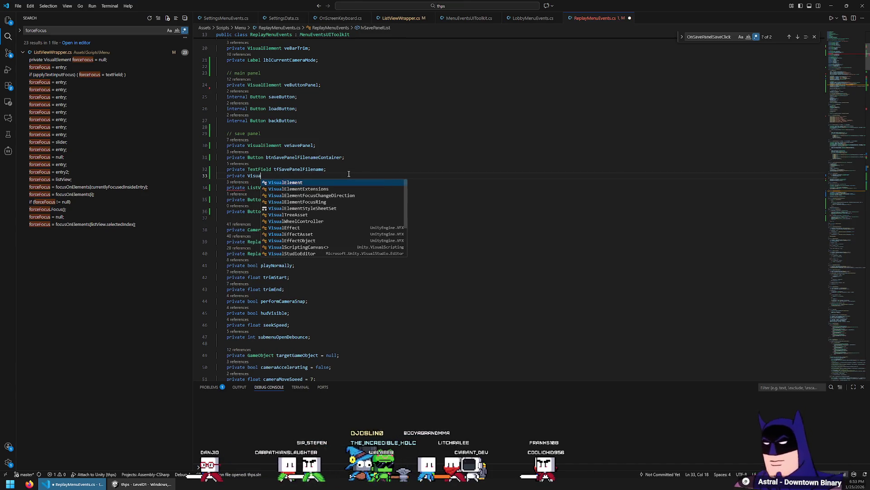
{"action": "key", "text": "BackSpace"}
{"action": "type", "text": "Button"}
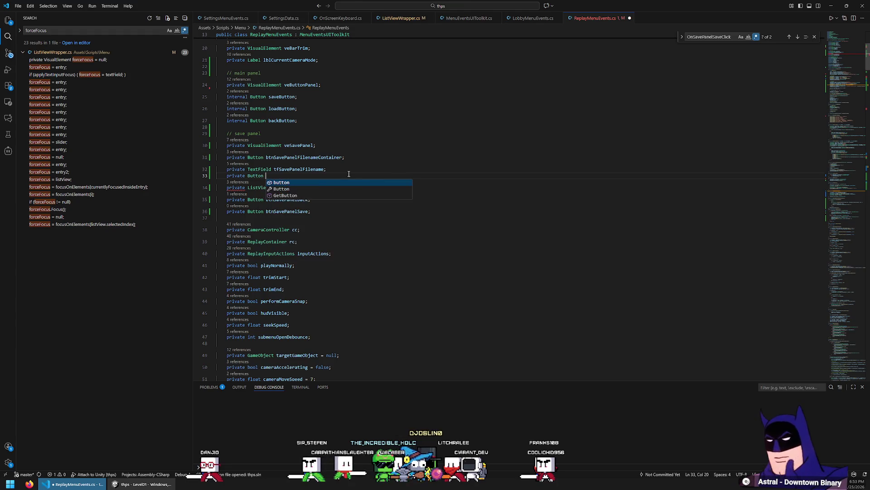
{"action": "key", "text": "Escape"}
{"action": "key", "text": "Down"}
{"action": "key", "text": "Home"}
{"action": "key", "text": "Home"}
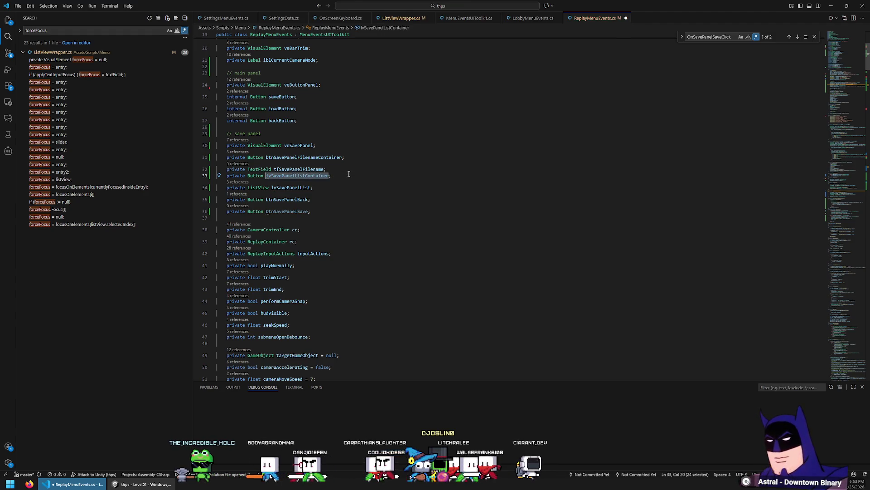
{"action": "scroll", "coordinate": [333, 173], "scroll_direction": "down", "scroll_amount": 1}
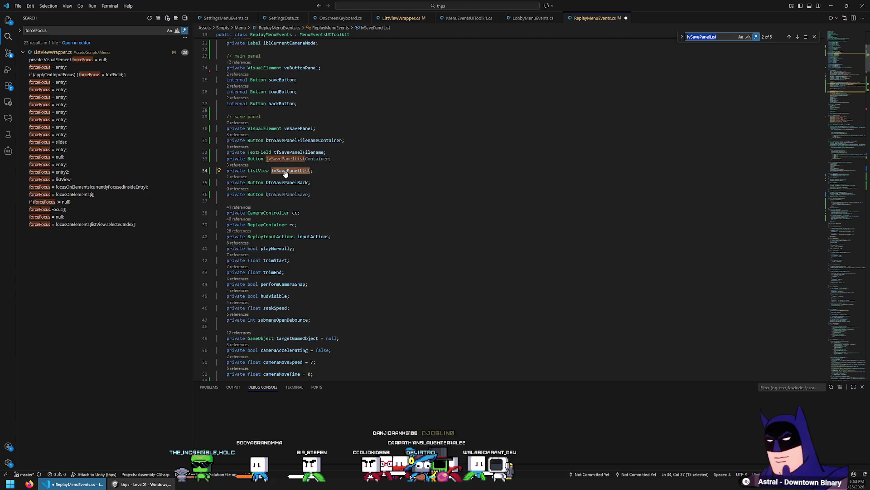
Start an AttachButton(ref btnSavePanelListContainer call and name the new field to match.
{"action": "key", "text": "Return"}
{"action": "key", "text": "Return"}
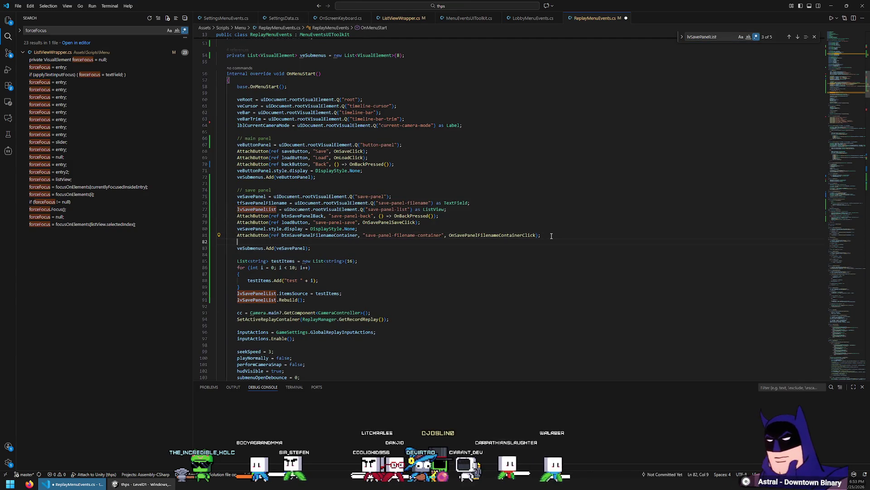
{"action": "type", "text": "AttachBu"}
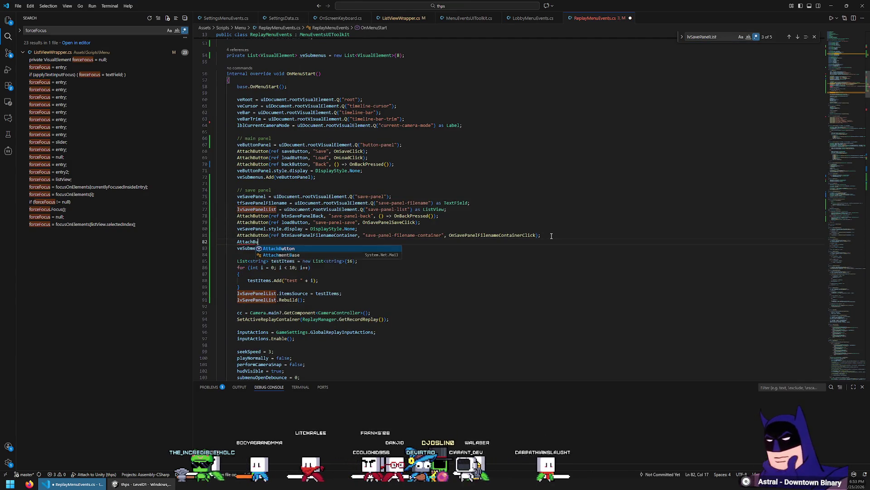
{"action": "type", "text": "tton(ref"}
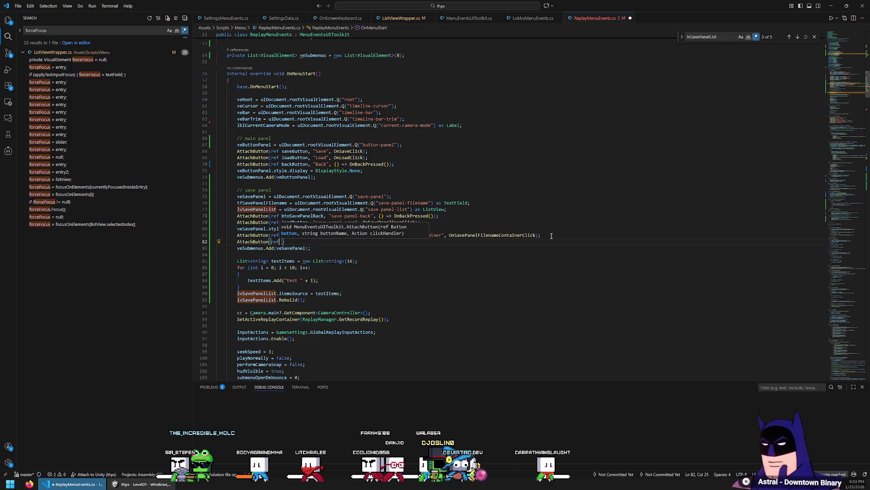
{"action": "key", "text": "Down"}
{"action": "key", "text": "Home"}
{"action": "key", "text": "Home"}
{"action": "type", "text": "bt"}
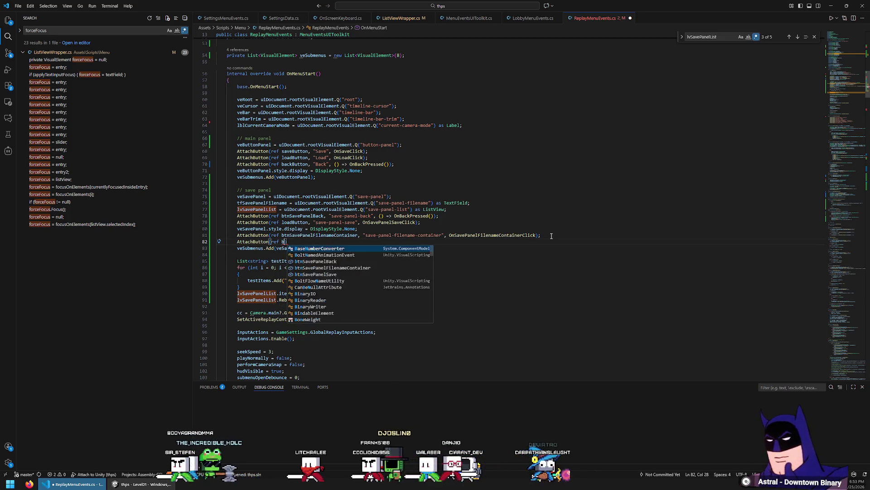
{"action": "type", "text": "n"}
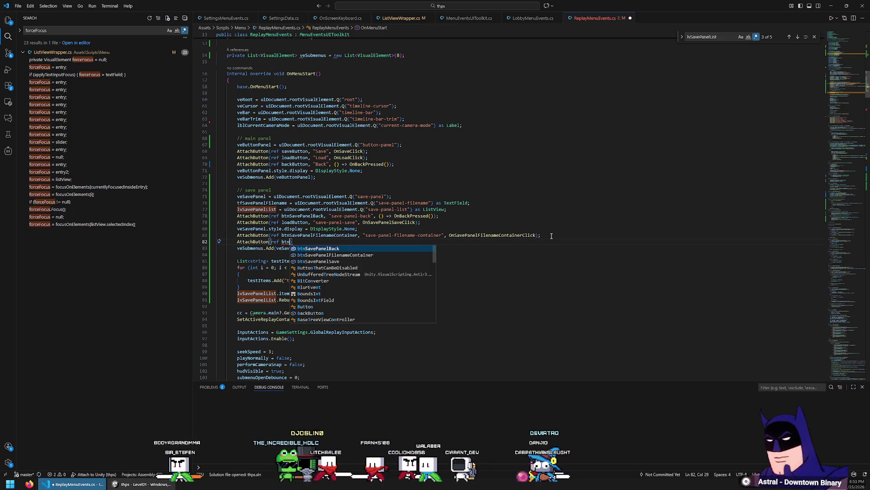
{"action": "type", "text": "Save"}
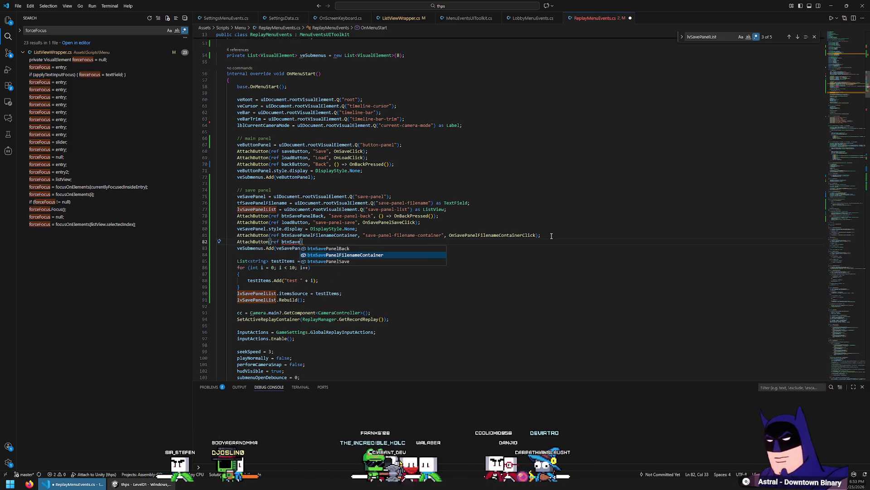
{"action": "key", "text": "Escape"}
{"action": "key", "text": "ctrl+Home"}
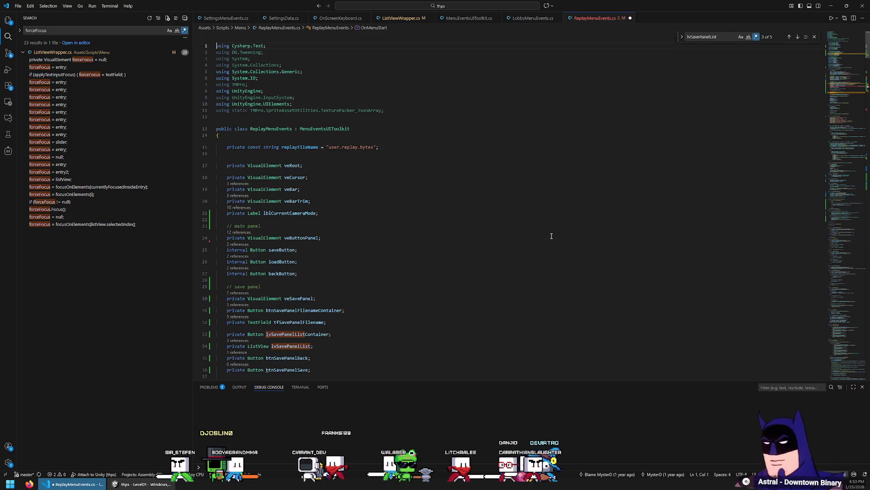
{"action": "left_click", "coordinate": [294, 334]}
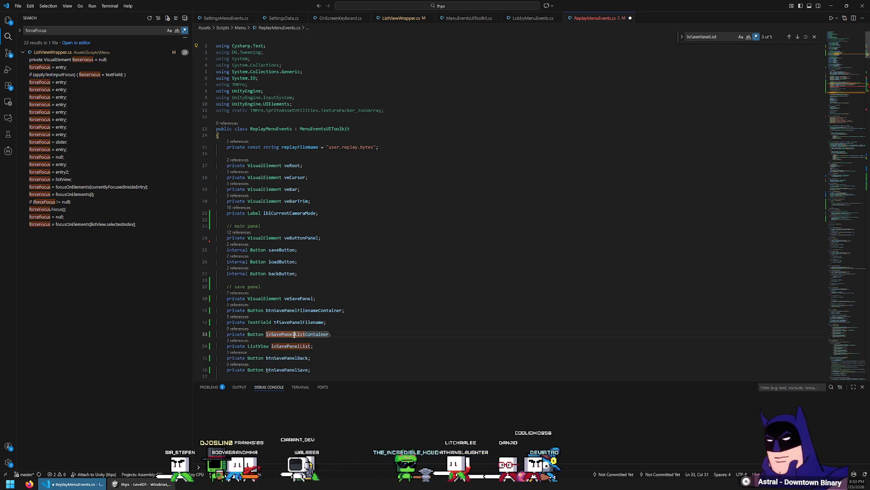
{"action": "key", "text": "Delete"}
{"action": "key", "text": "Delete"}
{"action": "type", "text": "btn"}
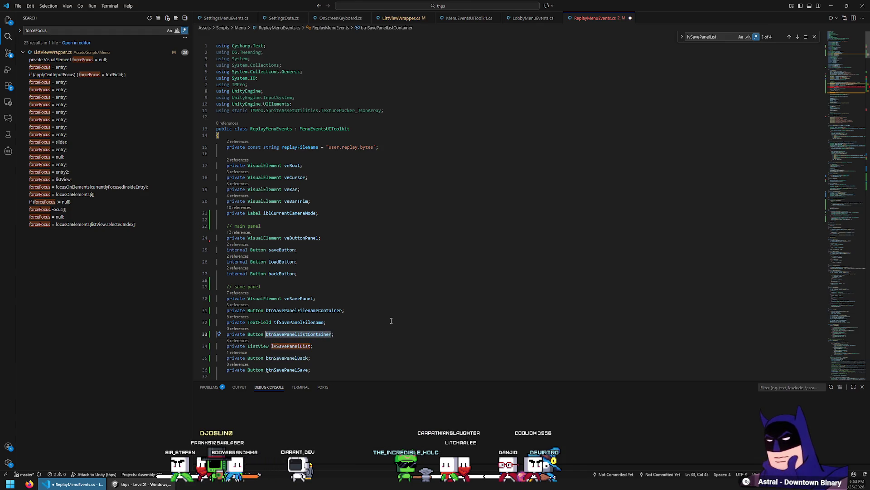
{"action": "key", "text": "ctrl+z"}
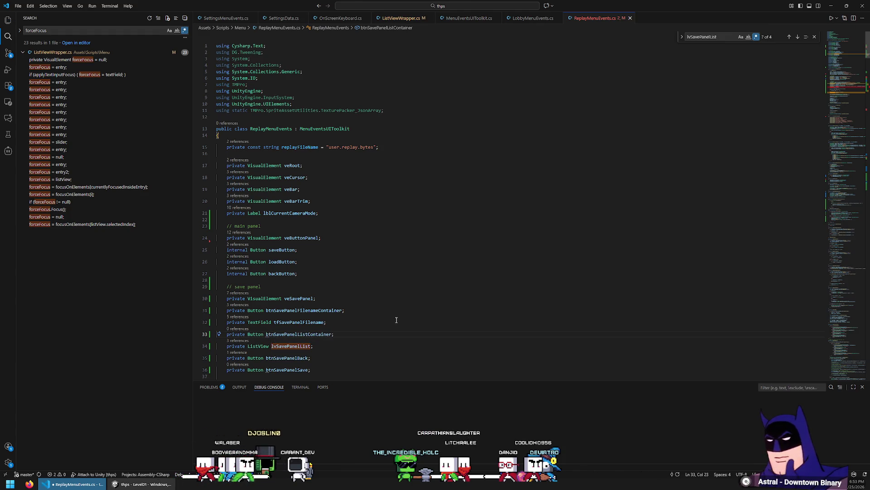
{"action": "key", "text": "alt+Left"}
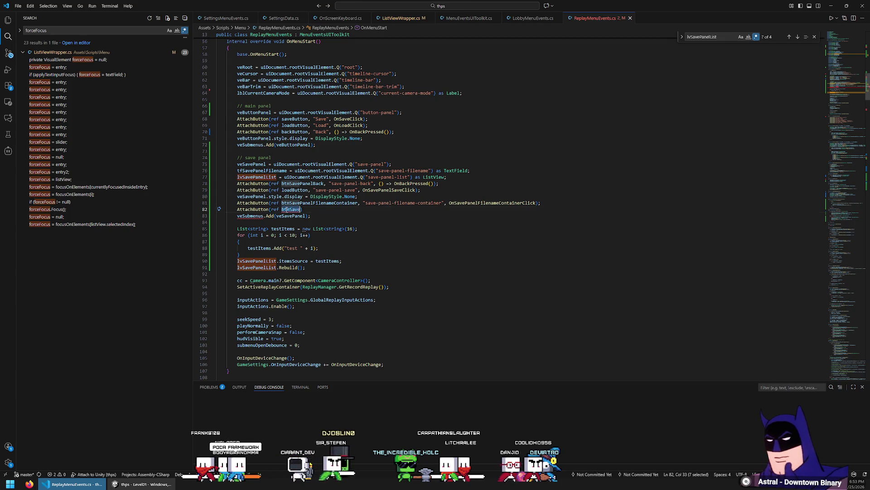
{"action": "type", "text": "btnSavePanelListContainer"}
Finish it with "save-panel-list-container", () => lvSavePanelList.Focus(); and save the script.
{"action": "type", "text": ", "}
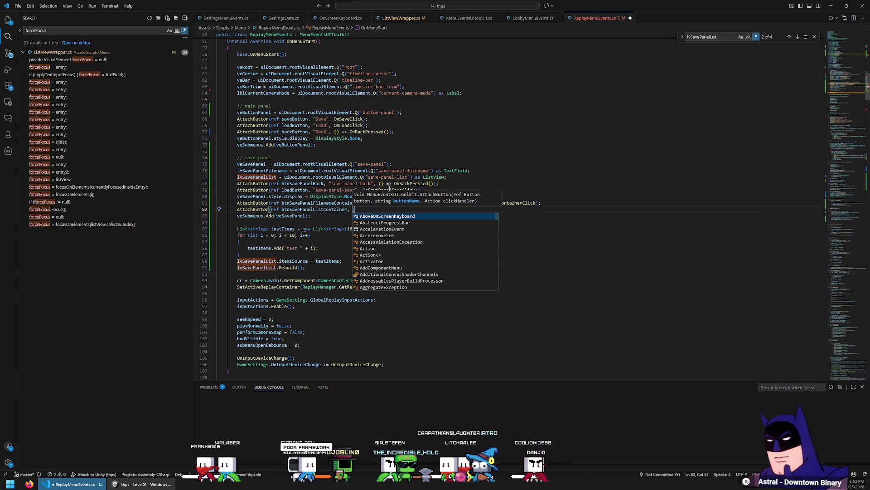
{"action": "type", "text": "\"save"}
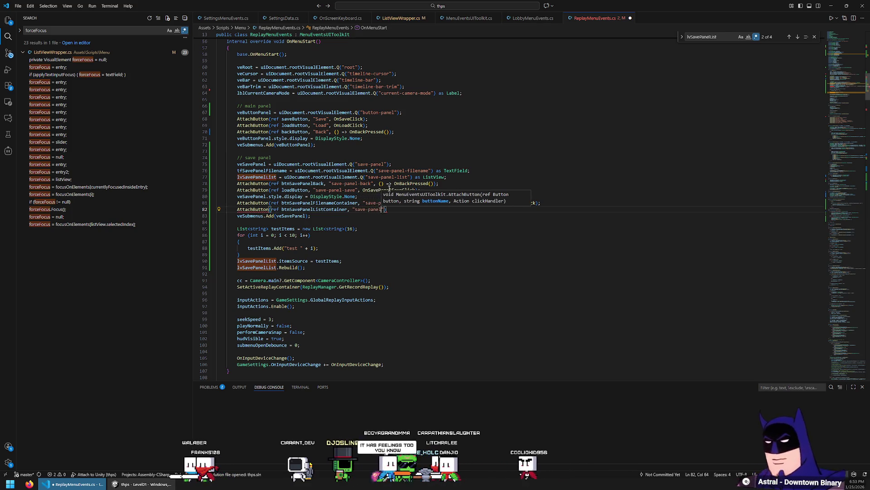
{"action": "type", "text": "-panel-list-container\""}
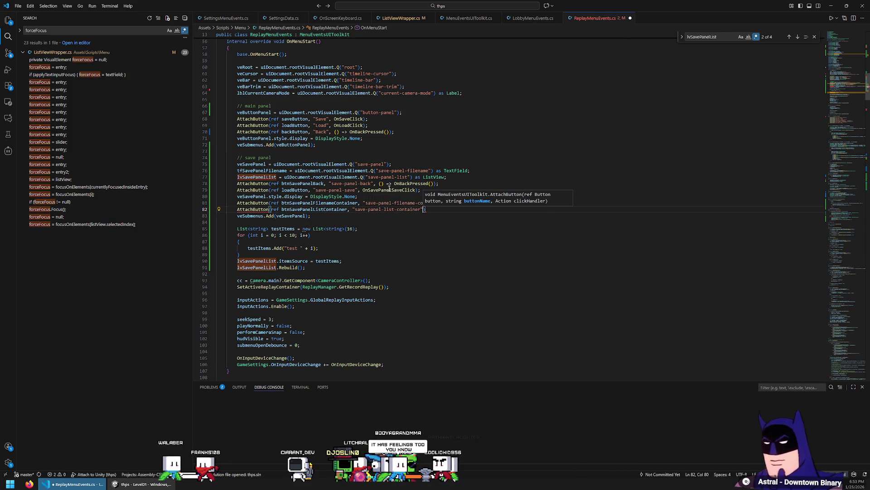
{"action": "type", "text": ", () =>"}
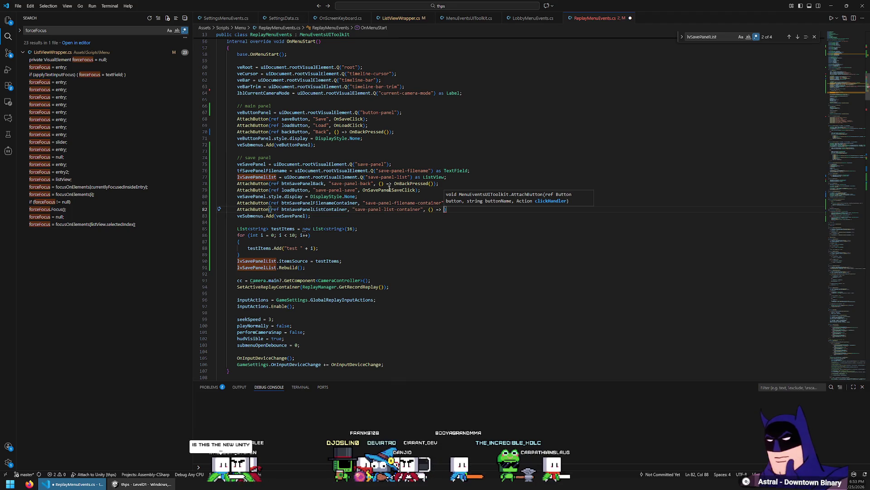
{"action": "key", "text": "ctrl+space"}
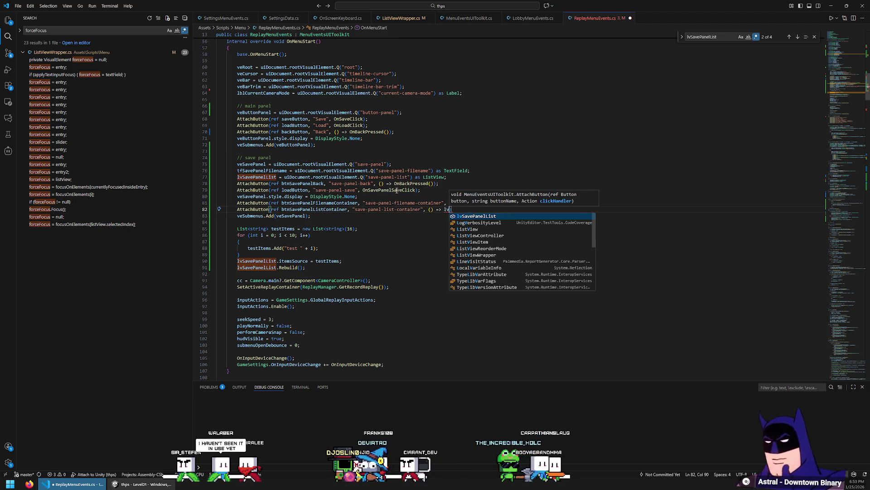
{"action": "key", "text": "Escape"}
{"action": "type", "text": "SavePanelList.focusable"}
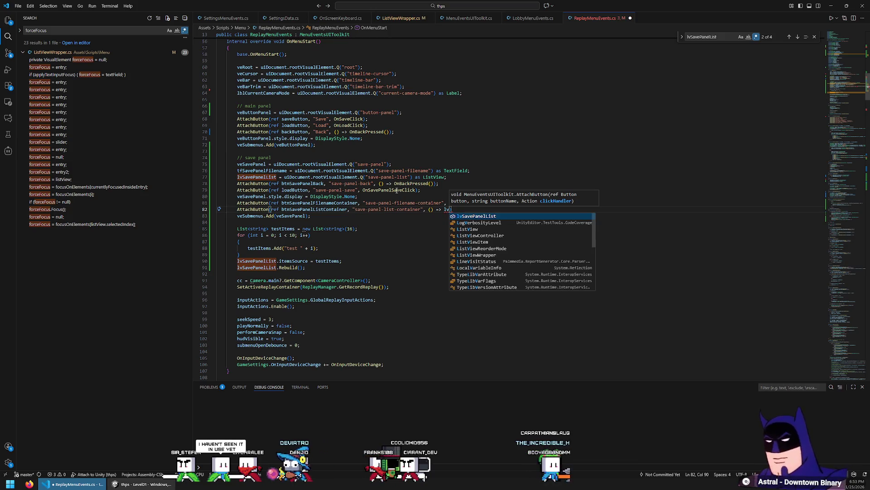
{"action": "key", "text": "ctrl+BackSpace"}
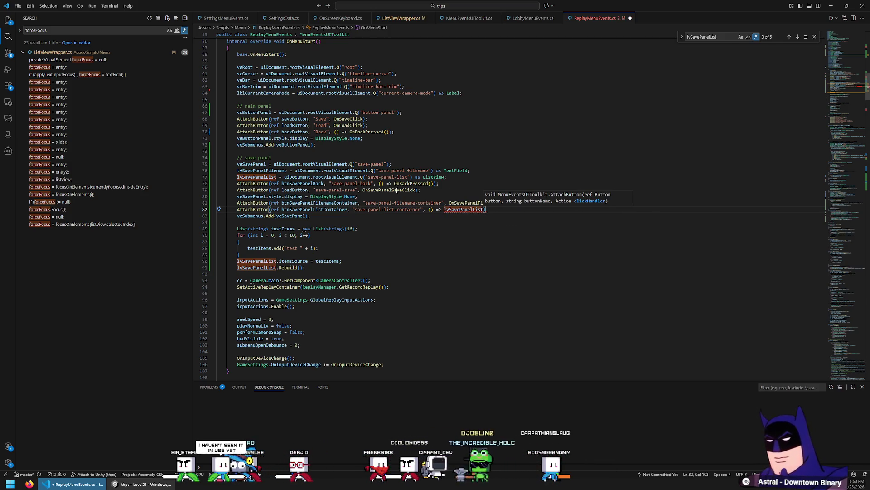
{"action": "type", "text": ".Fo"}
{"action": "key", "text": "Tab"}
{"action": "type", "text": "());"}
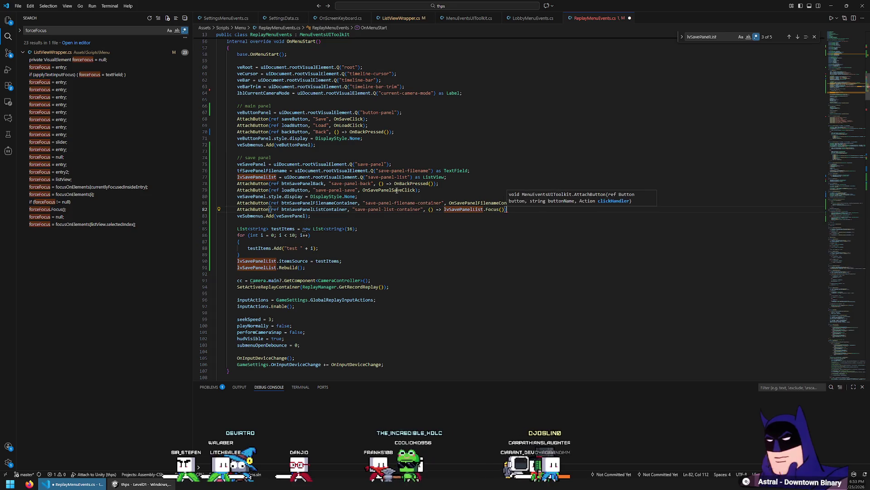
{"action": "key", "text": "Down"}
{"action": "key", "text": "Home"}
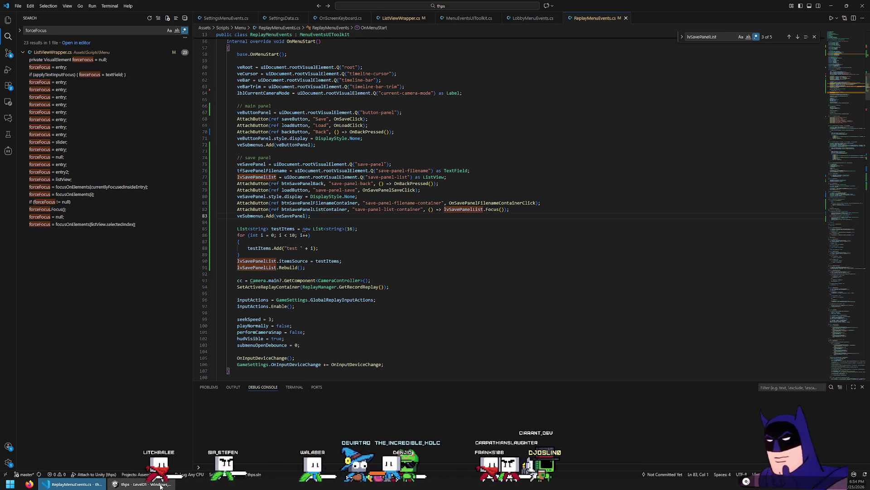
{"action": "key", "text": "alt+Tab"}
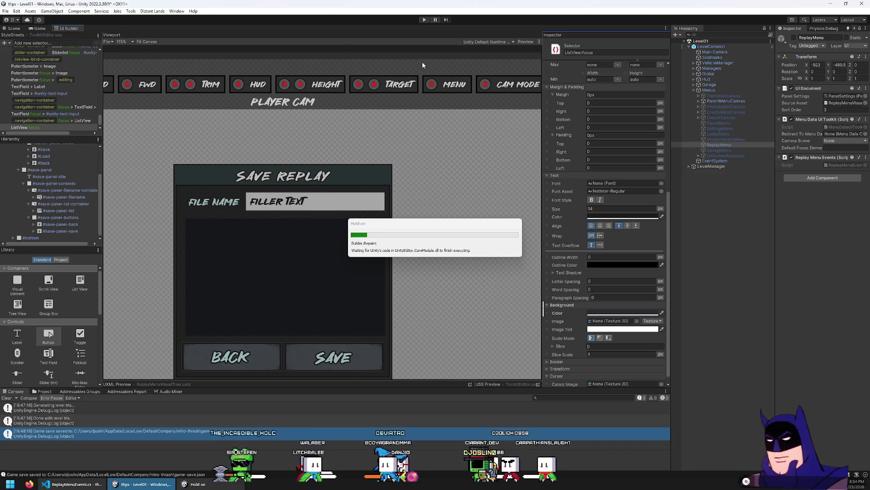
Enter play mode, then return to UI Builder and zoom out on the Save Replay layout.
{"action": "left_click", "coordinate": [425, 20]}
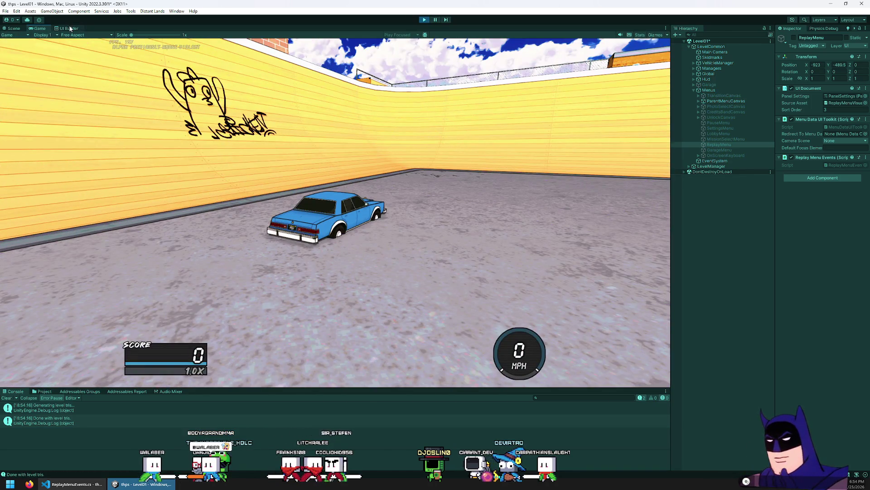
{"action": "left_click", "coordinate": [69, 28]}
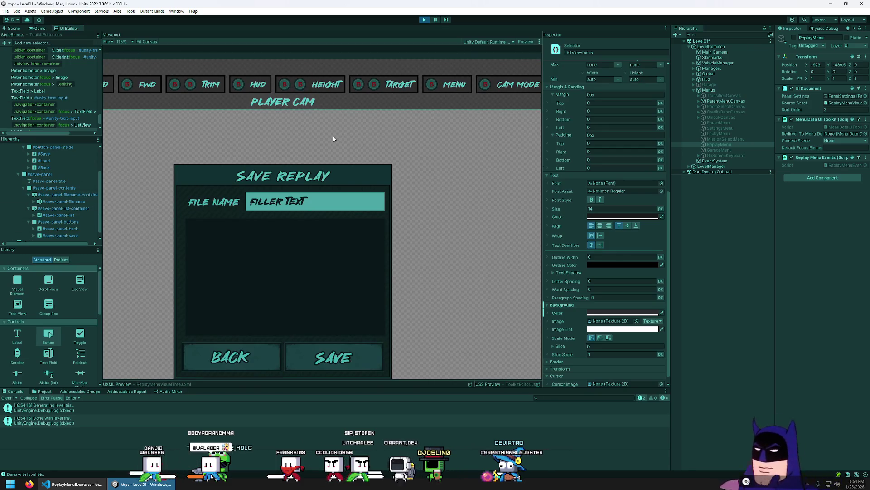
{"action": "scroll", "coordinate": [341, 203], "scroll_direction": "down", "scroll_amount": 1}
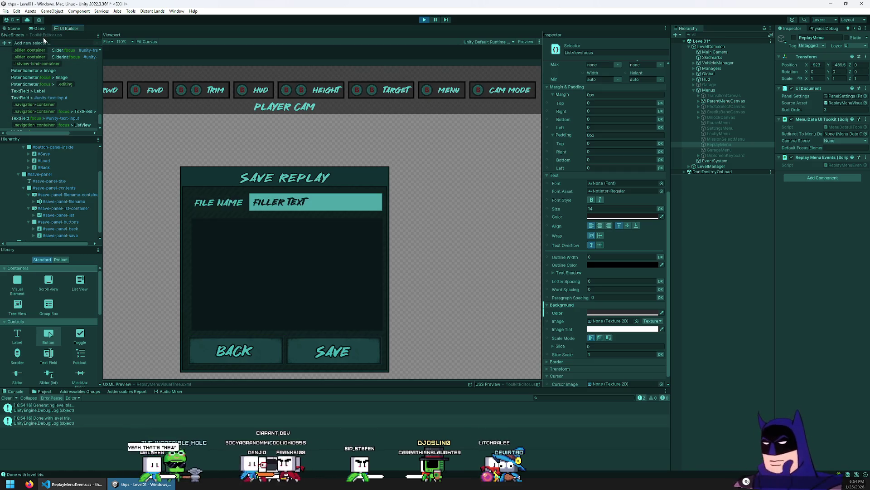
{"action": "scroll", "coordinate": [330, 133], "scroll_direction": "down", "scroll_amount": 4}
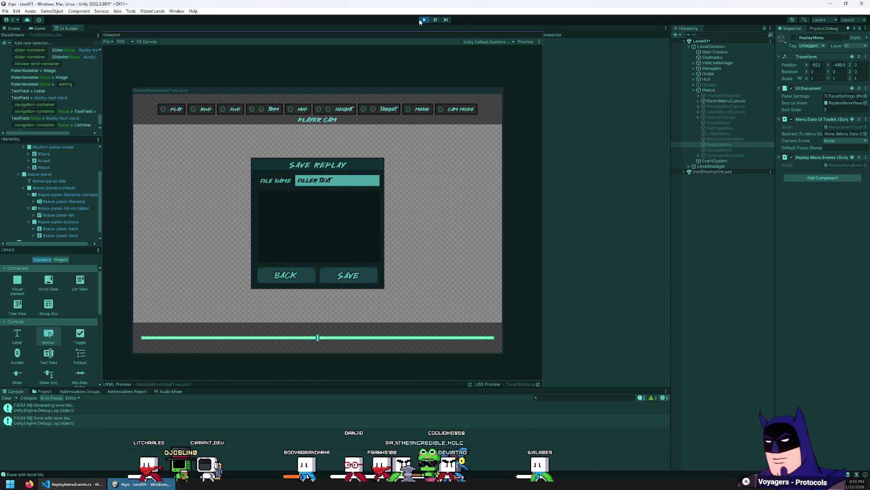
Stop play mode from the Game view, save the scene, and start playing again.
{"action": "left_click", "coordinate": [40, 28]}
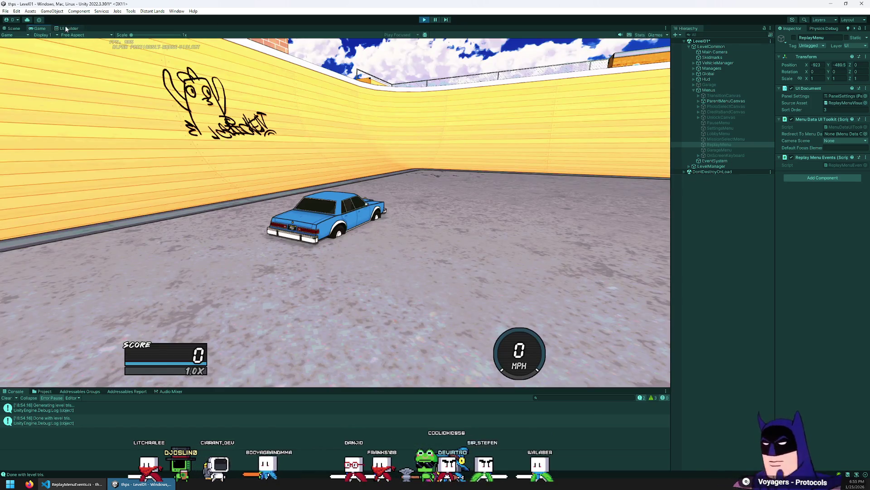
{"action": "left_click", "coordinate": [423, 21]}
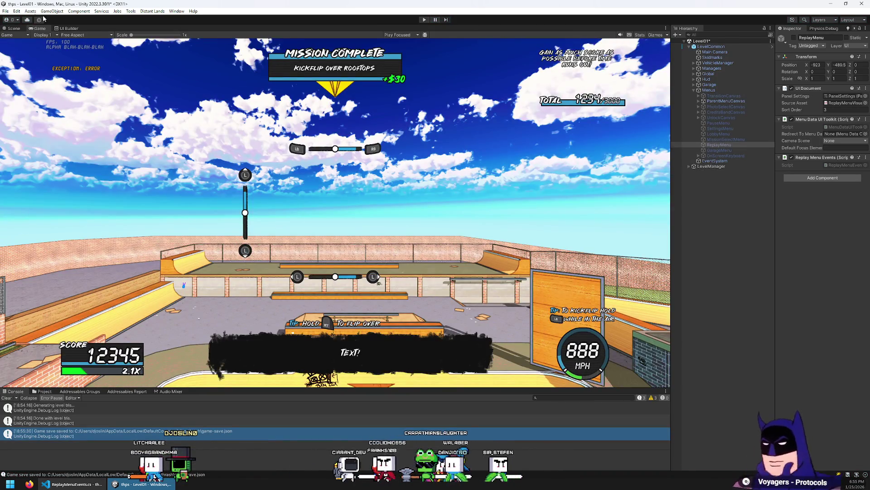
{"action": "left_click", "coordinate": [6, 11]}
{"action": "key", "text": "Escape"}
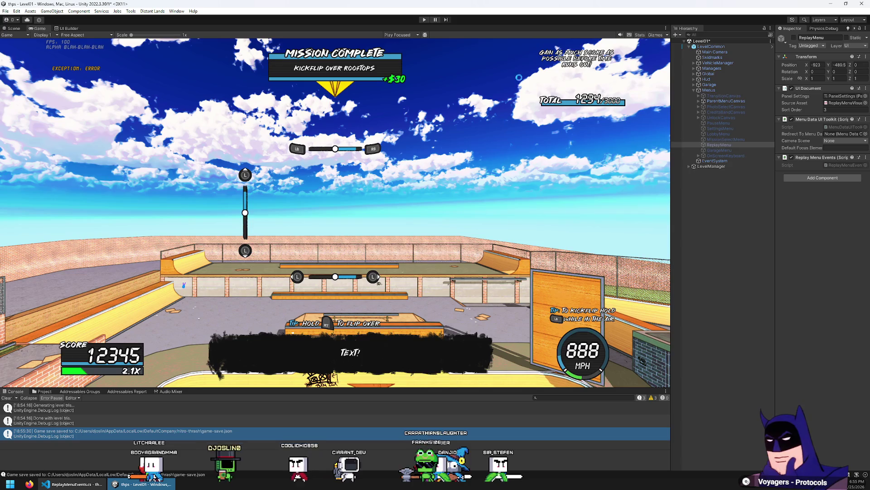
{"action": "mouse_move", "coordinate": [95, 487]}
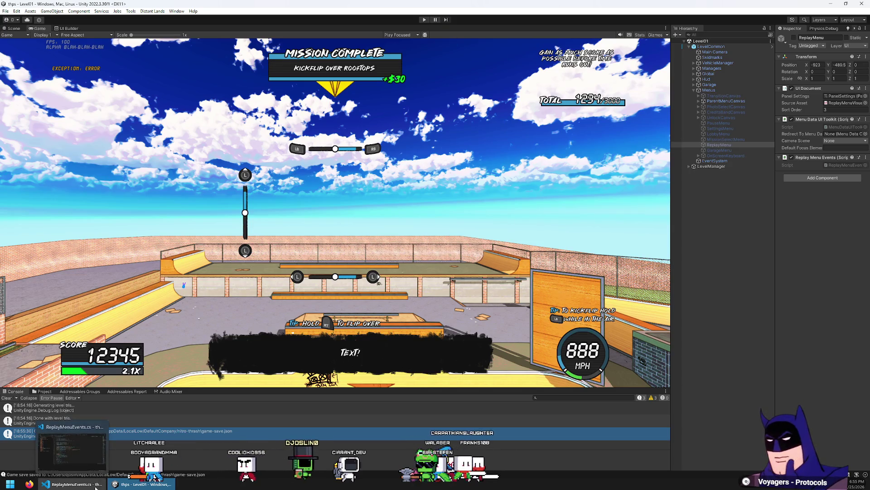
{"action": "left_click", "coordinate": [424, 20]}
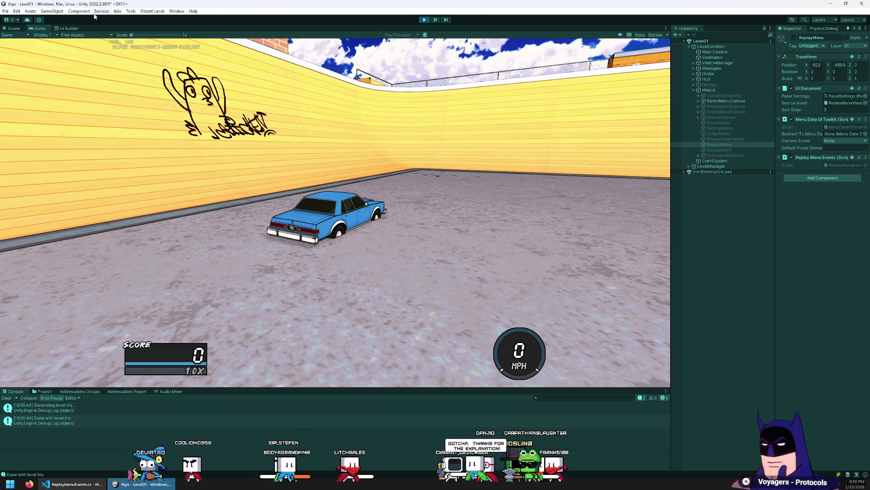
Drive forward, pause, and choose Replay > Save to open the Save Replay dialog.
{"action": "key", "text": "w"}
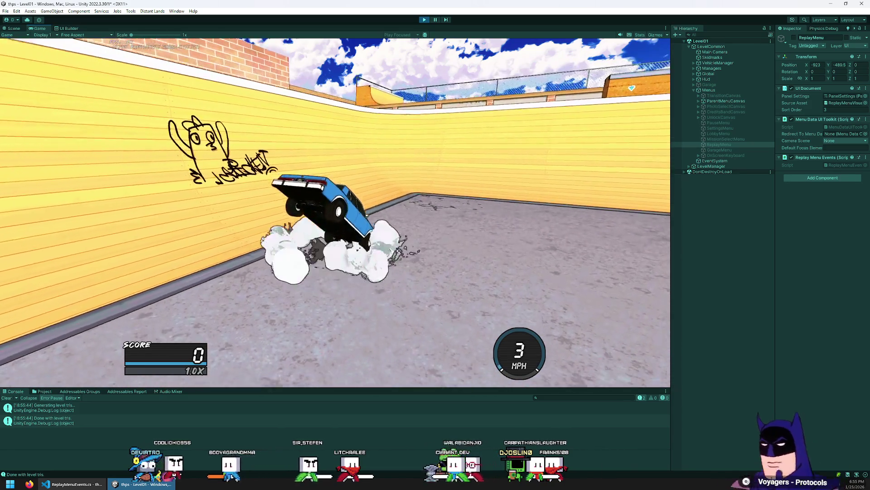
{"action": "key", "text": "Escape"}
{"action": "key", "text": "Down"}
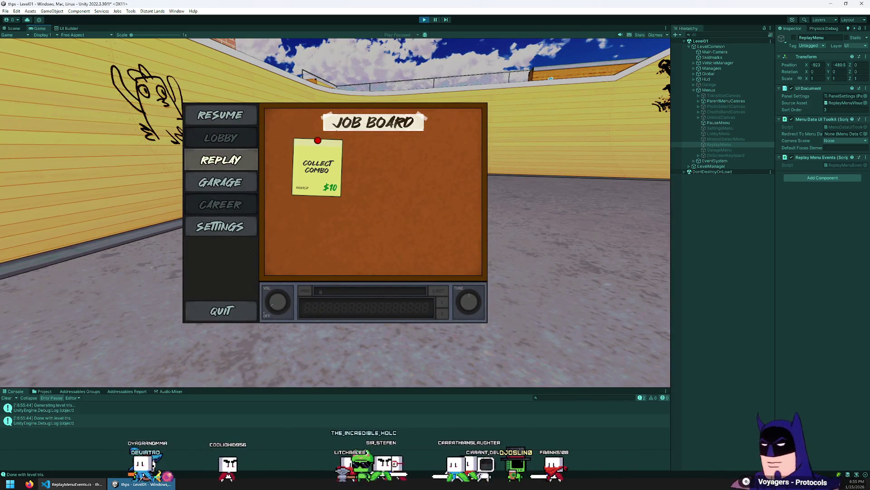
{"action": "key", "text": "Return"}
{"action": "key", "text": "Down"}
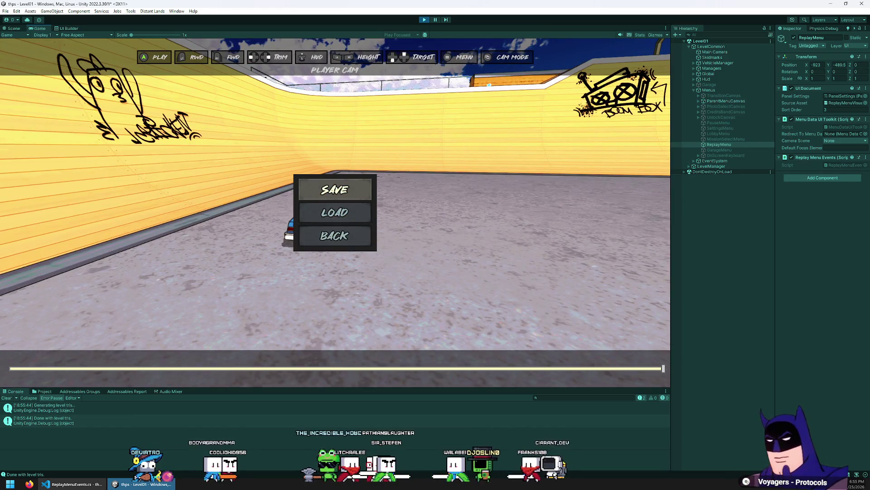
{"action": "key", "text": "Return"}
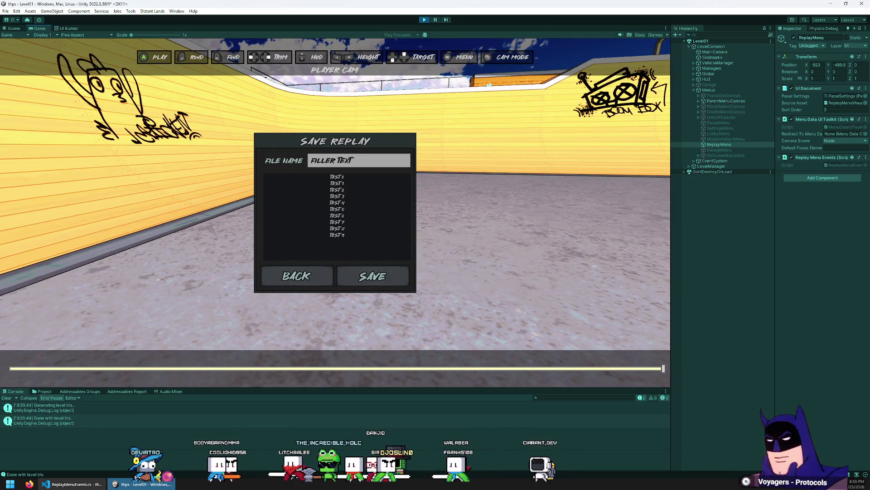
Step through the TEST rows, reopen the dialog, and move focus between Back and Save.
{"action": "key", "text": "Down"}
{"action": "key", "text": "Down"}
{"action": "key", "text": "Down"}
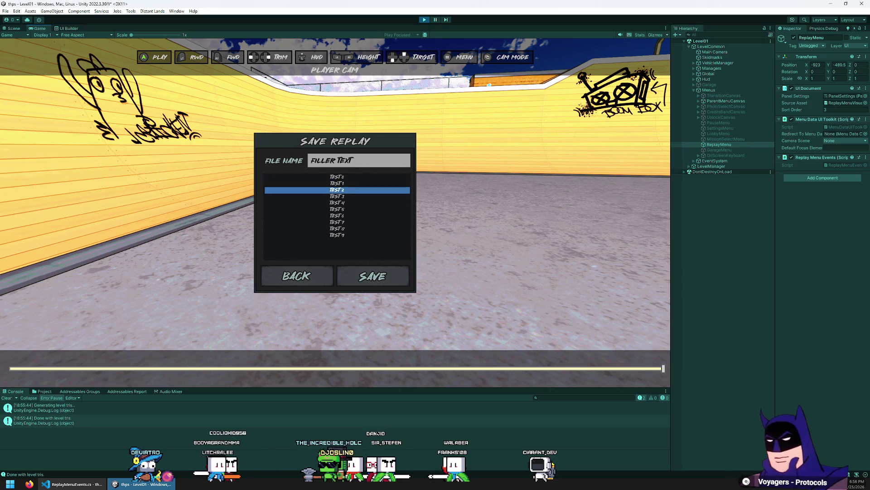
{"action": "key", "text": "Escape"}
{"action": "key", "text": "Return"}
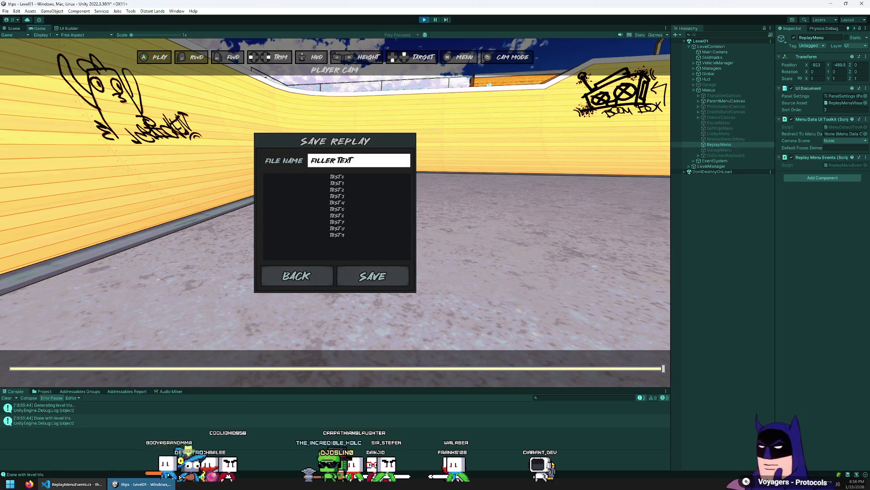
{"action": "key", "text": "Down"}
{"action": "key", "text": "Right"}
{"action": "key", "text": "Left"}
{"action": "key", "text": "Up"}
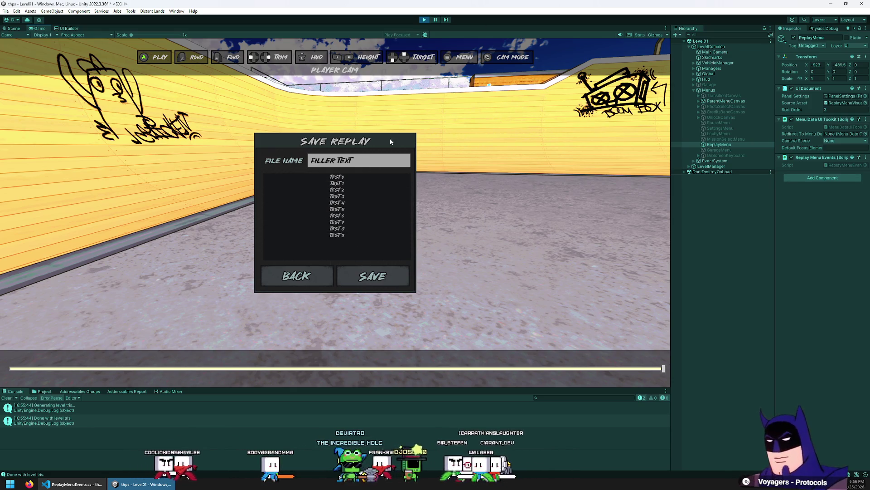
{"action": "key", "text": "Down"}
{"action": "key", "text": "Right"}
{"action": "key", "text": "Up"}
{"action": "key", "text": "Down"}
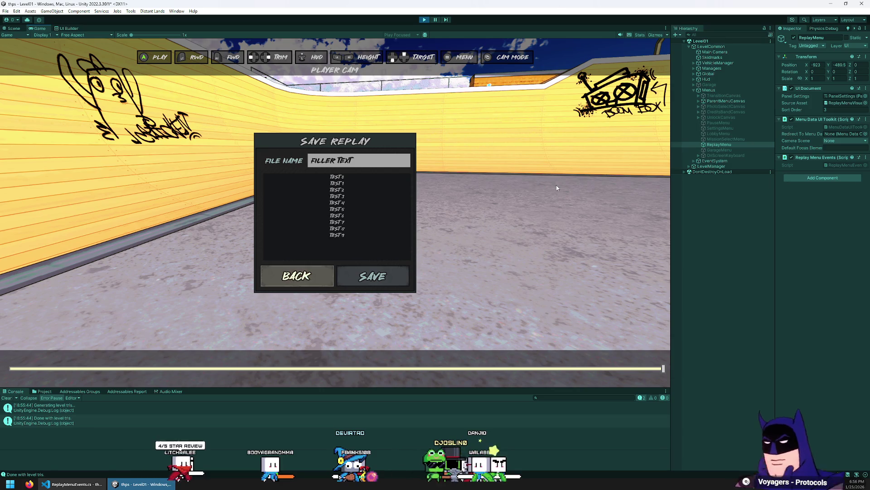
{"action": "key", "text": "Up"}
Move focus among File Name, list and Back, stepping the selection to TEST 9 and back to TEST 0.
{"action": "key", "text": "Up"}
{"action": "key", "text": "Down"}
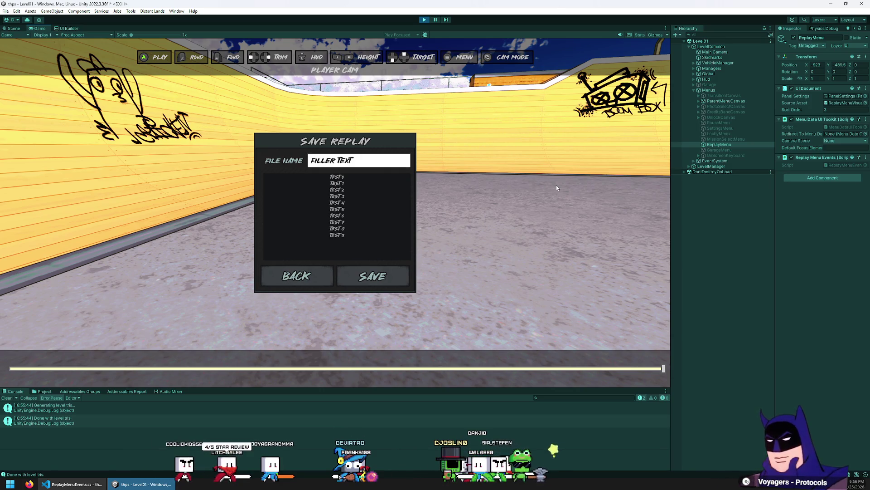
{"action": "key", "text": "Down"}
{"action": "key", "text": "Down"}
{"action": "key", "text": "Up"}
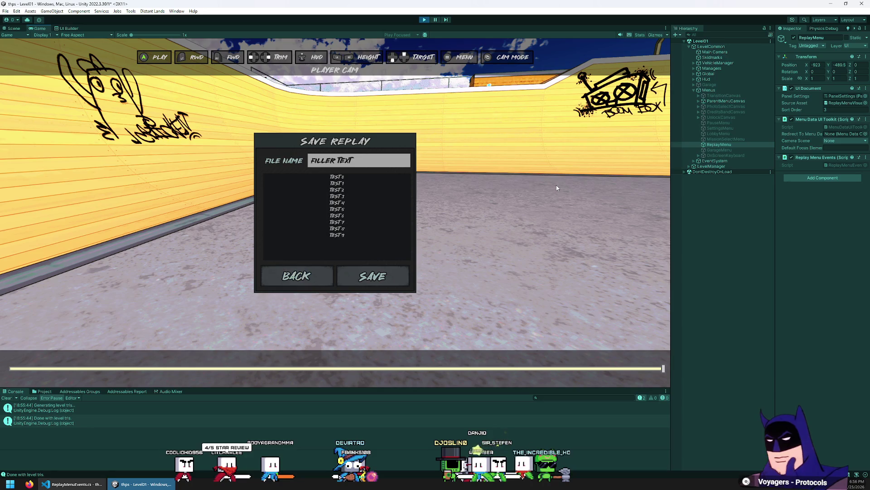
{"action": "key", "text": "Down"}
{"action": "key", "text": "Down"}
{"action": "key", "text": "Down"}
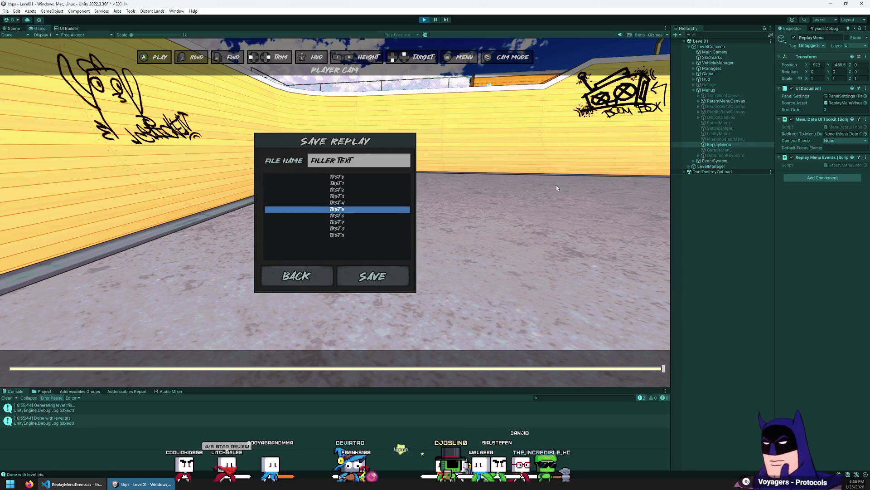
{"action": "key", "text": "Down"}
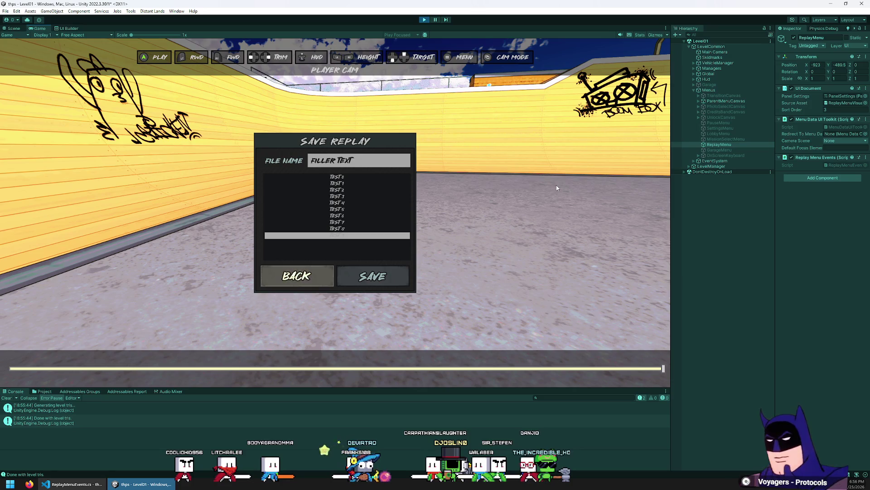
{"action": "key", "text": "Up"}
{"action": "key", "text": "Down"}
{"action": "key", "text": "Up"}
{"action": "key", "text": "Up"}
{"action": "key", "text": "Up"}
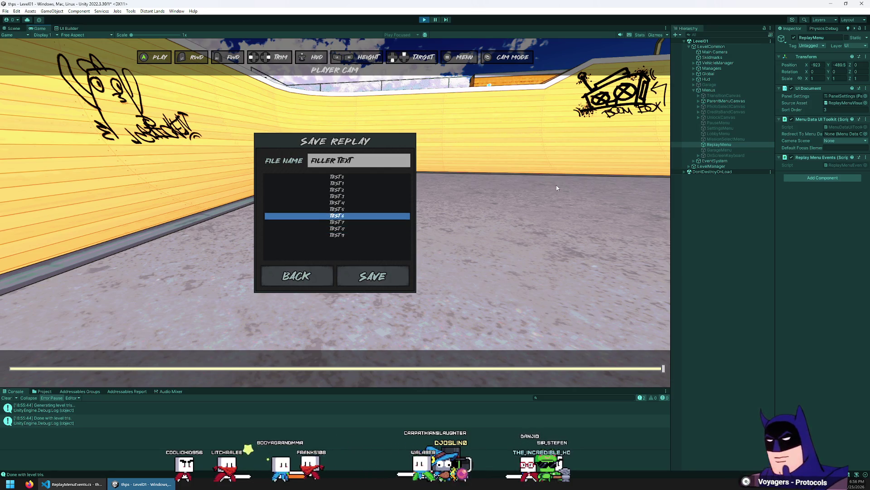
{"action": "key", "text": "Down"}
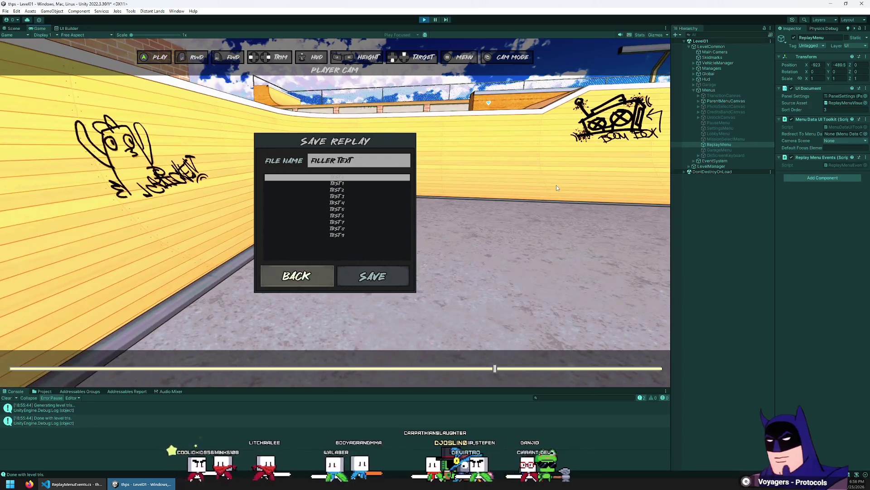
{"action": "key", "text": "Up"}
{"action": "key", "text": "Down"}
{"action": "key", "text": "Down"}
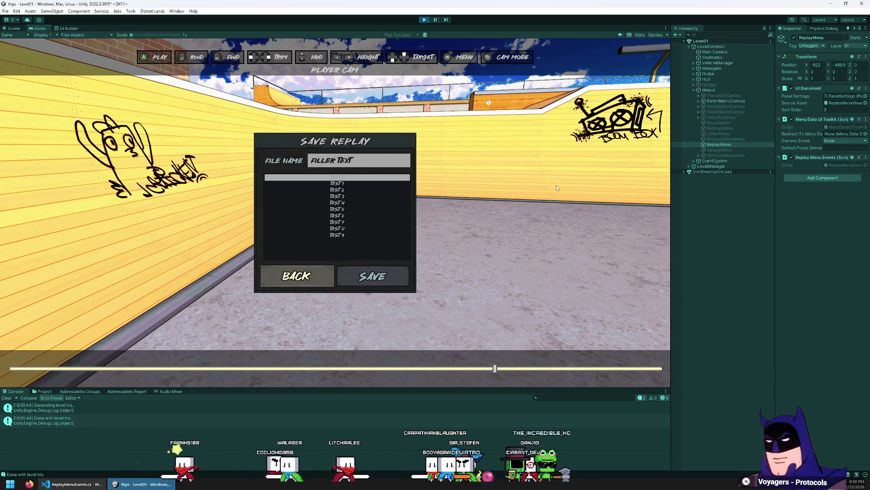
{"action": "key", "text": "Up"}
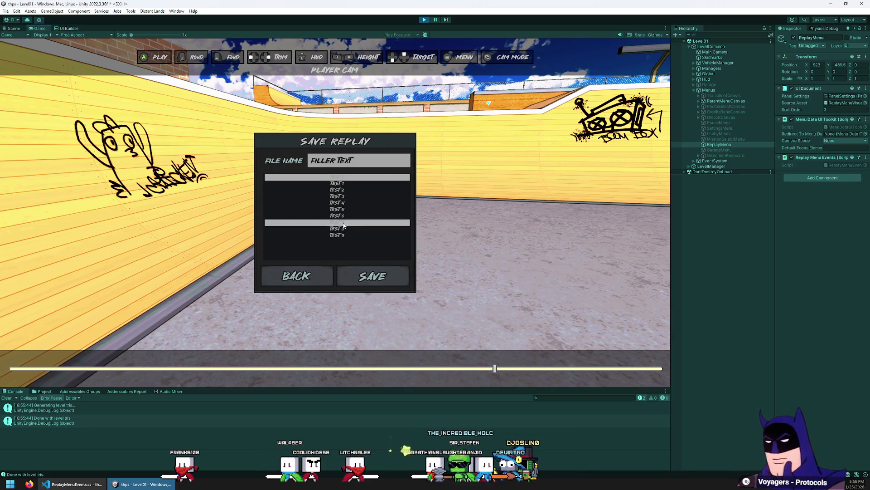
Back out of the Save Replay and replay menus and exit play mode with Ctrl+P.
{"action": "left_click", "coordinate": [312, 281]}
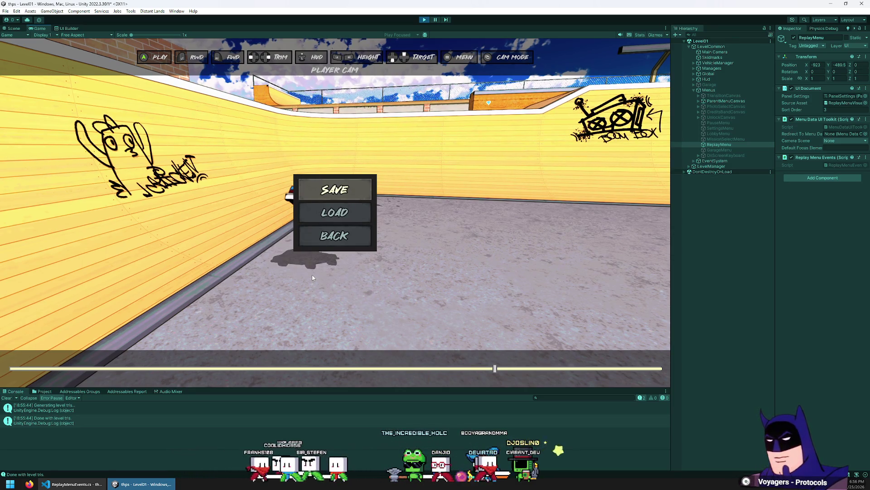
{"action": "left_click", "coordinate": [335, 235]}
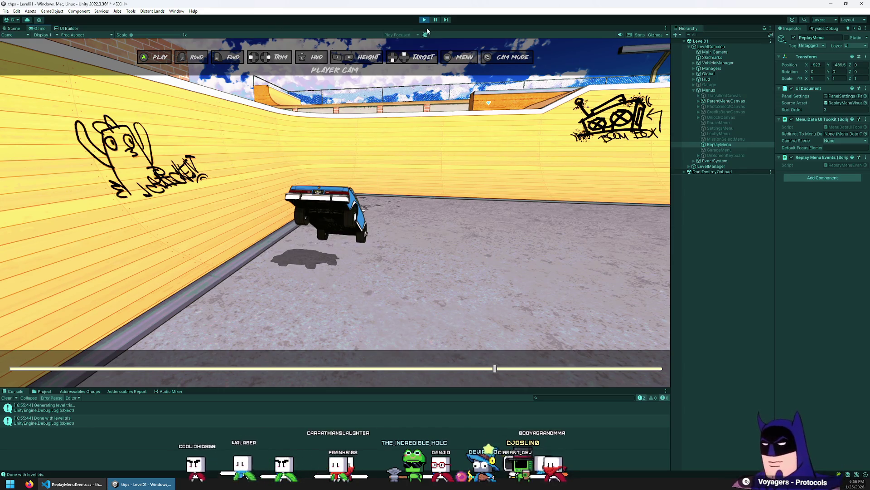
{"action": "key", "text": "ctrl+p"}
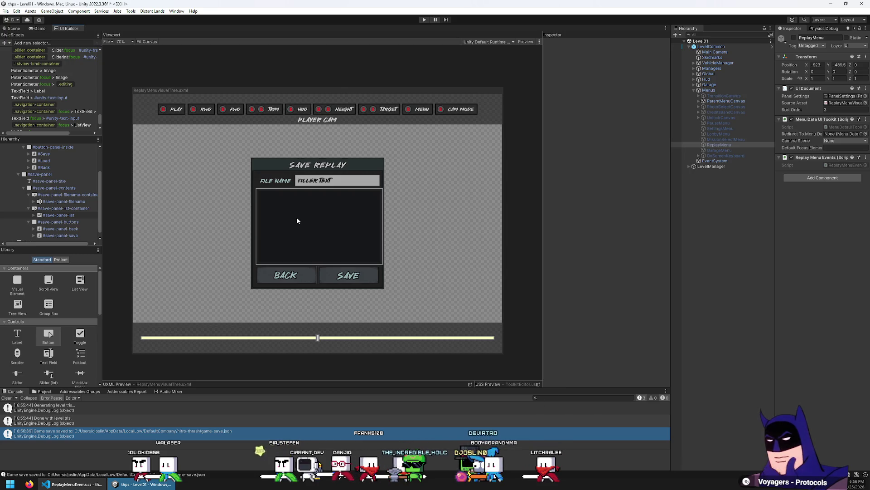
{"action": "scroll", "coordinate": [66, 119], "scroll_direction": "down", "scroll_amount": 1}
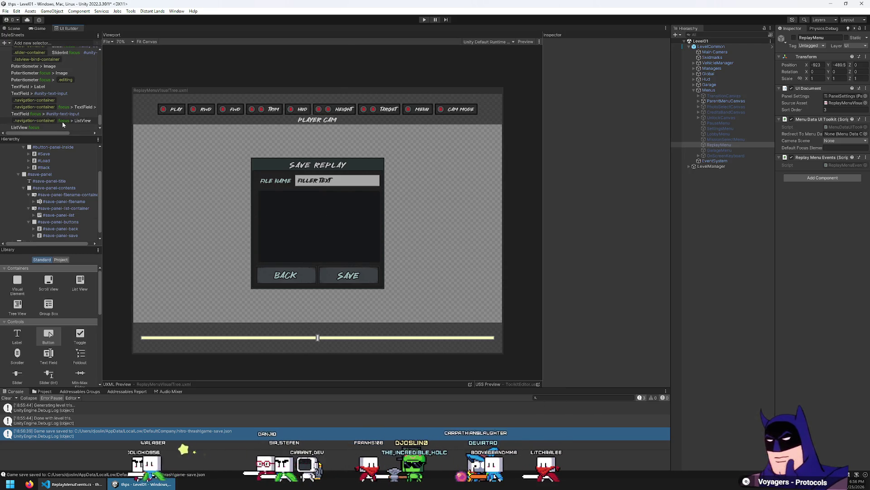
{"action": "left_click", "coordinate": [62, 121]}
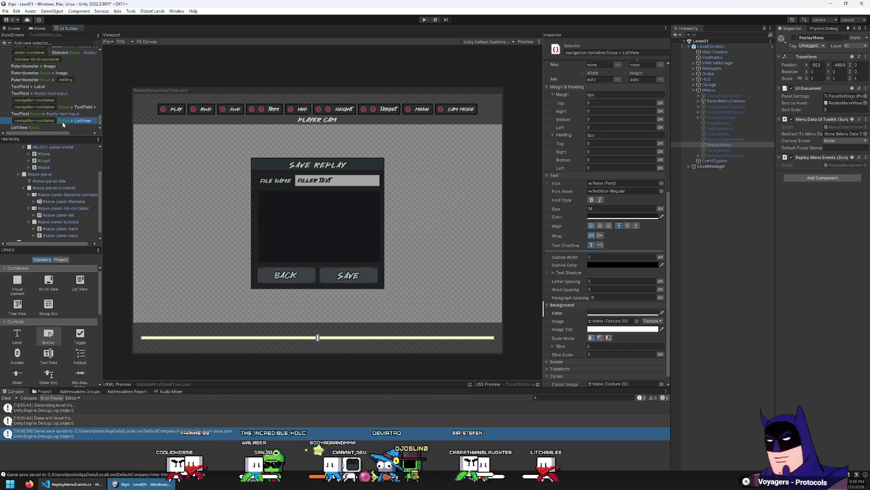
{"action": "scroll", "coordinate": [603, 299], "scroll_direction": "down", "scroll_amount": 1}
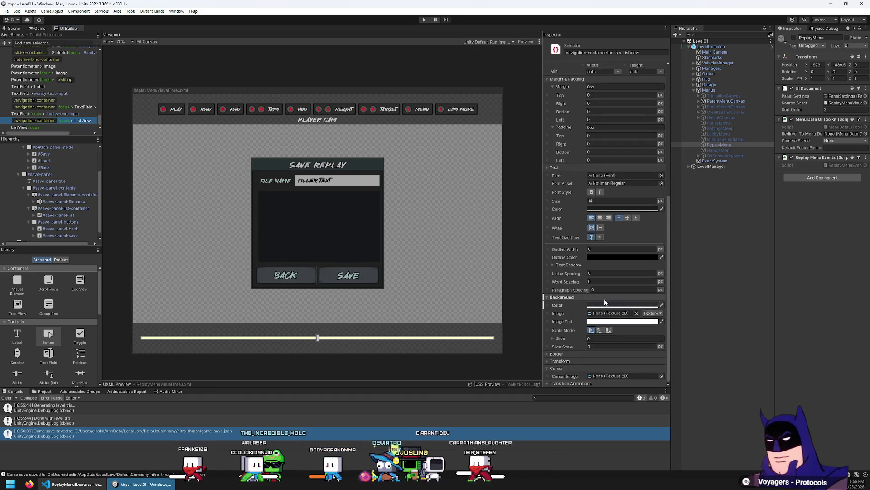
{"action": "left_click", "coordinate": [603, 305]}
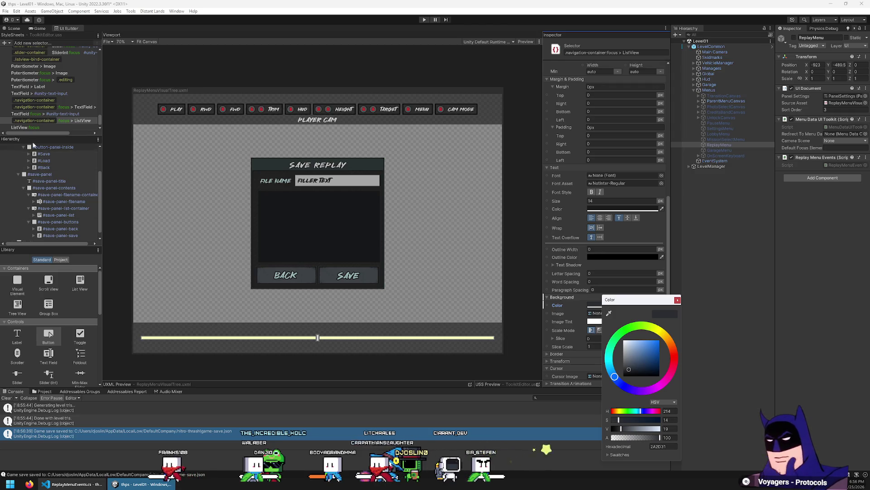
{"action": "left_click", "coordinate": [41, 129]}
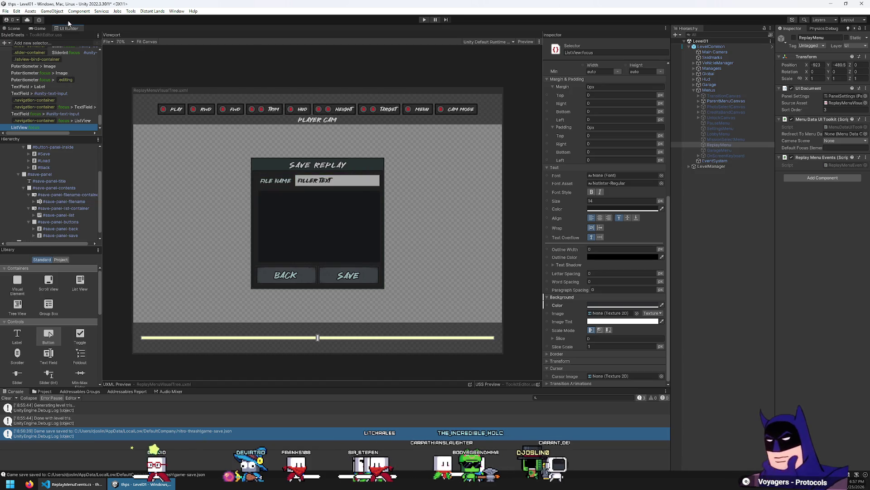
{"action": "left_click", "coordinate": [54, 209]}
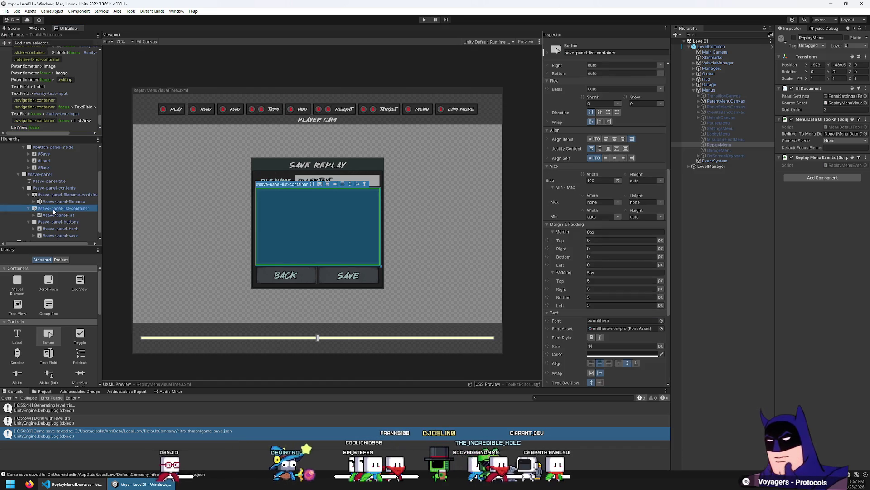
{"action": "left_click", "coordinate": [56, 215]}
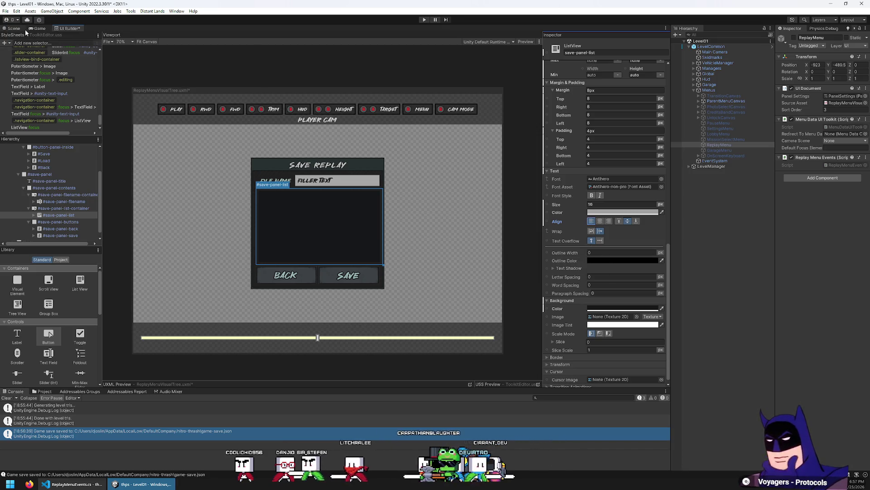
{"action": "left_click", "coordinate": [108, 41]}
{"action": "key", "text": "Escape"}
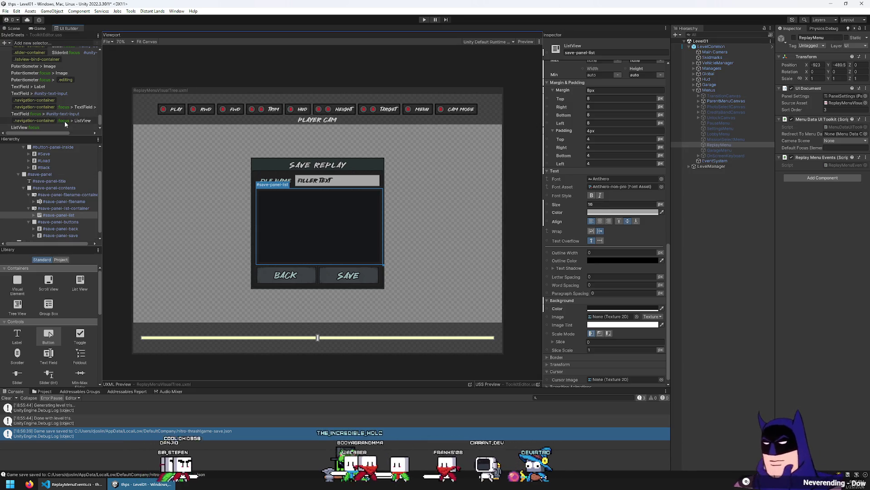
{"action": "left_click", "coordinate": [63, 208]}
{"action": "scroll", "coordinate": [572, 179], "scroll_direction": "up", "scroll_amount": 5}
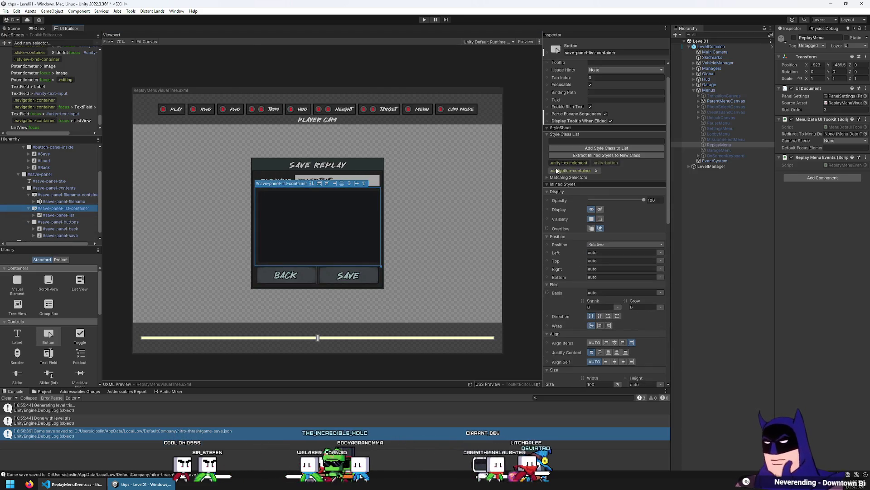
Inspect the focused ListView selector and save-panel list styles, checking background colour and border settings.
{"action": "left_click", "coordinate": [83, 120]}
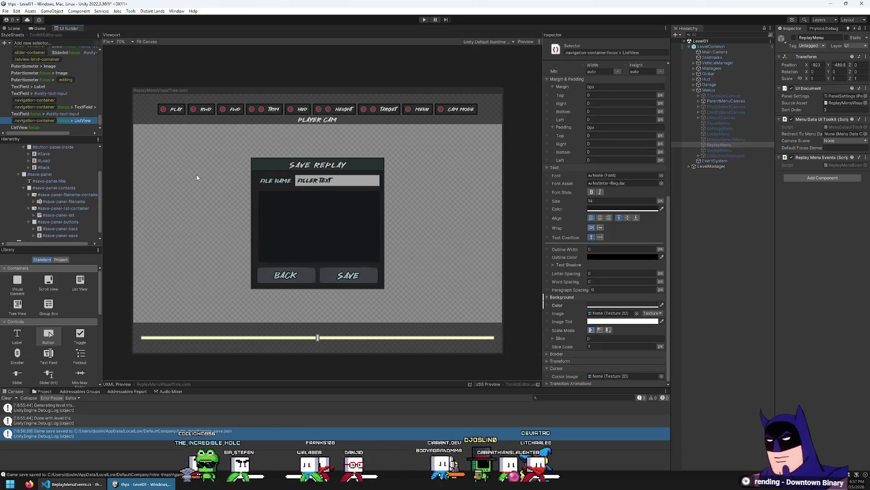
{"action": "left_click", "coordinate": [72, 216]}
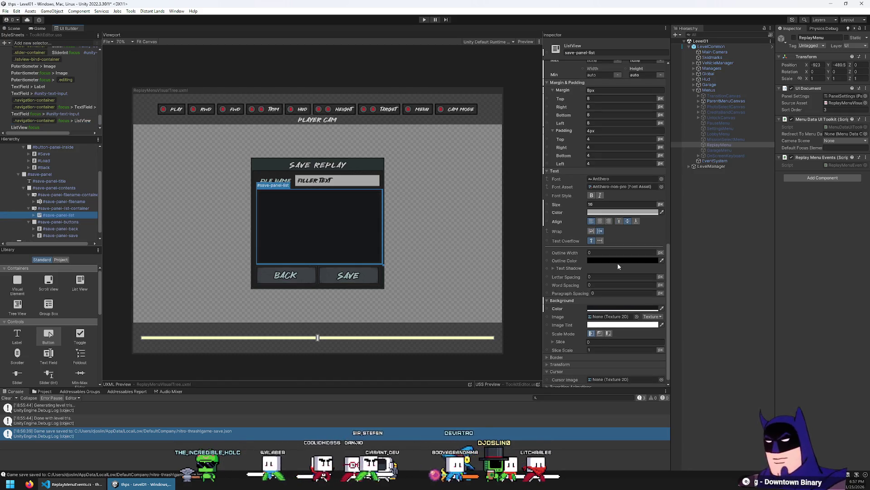
{"action": "left_click", "coordinate": [73, 121]}
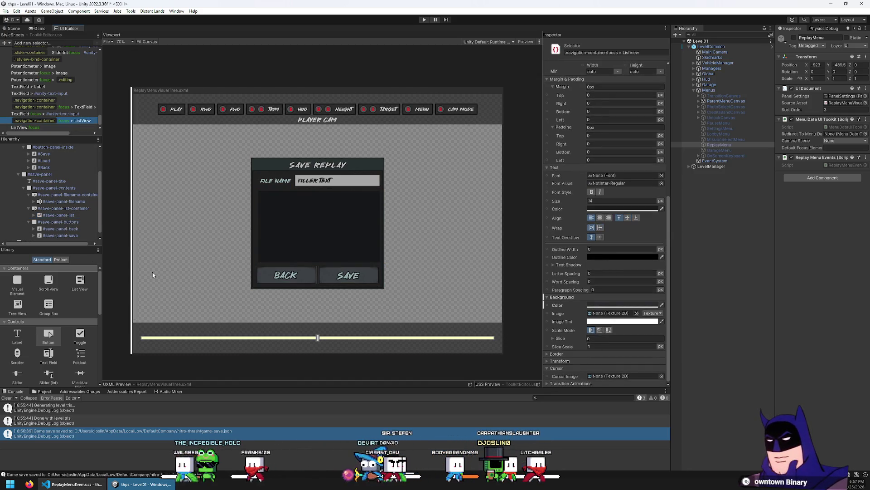
{"action": "left_click", "coordinate": [598, 305]}
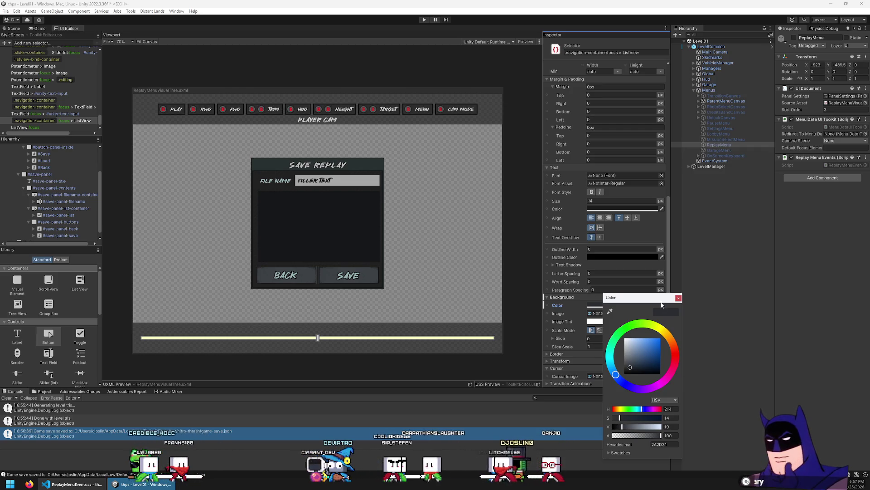
{"action": "left_click", "coordinate": [679, 298]}
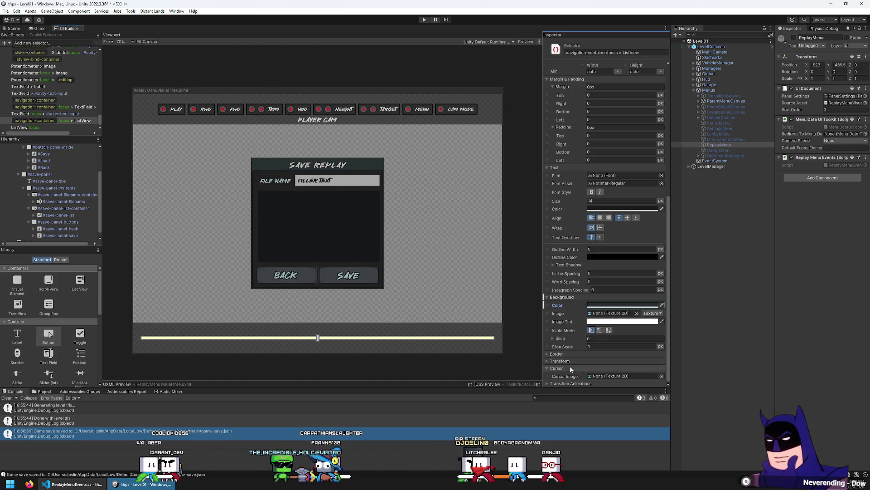
{"action": "left_click", "coordinate": [568, 354]}
{"action": "scroll", "coordinate": [569, 352], "scroll_direction": "down", "scroll_amount": 3}
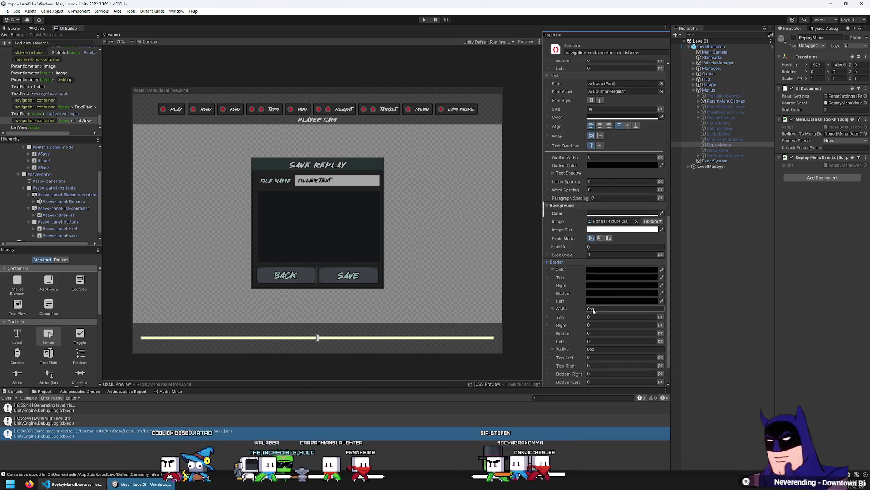
{"action": "left_click", "coordinate": [575, 264]}
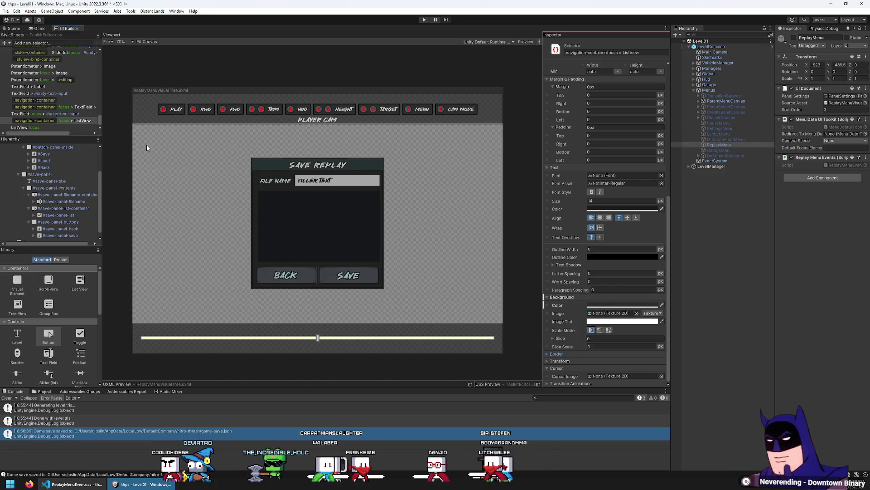
{"action": "left_click", "coordinate": [74, 121]}
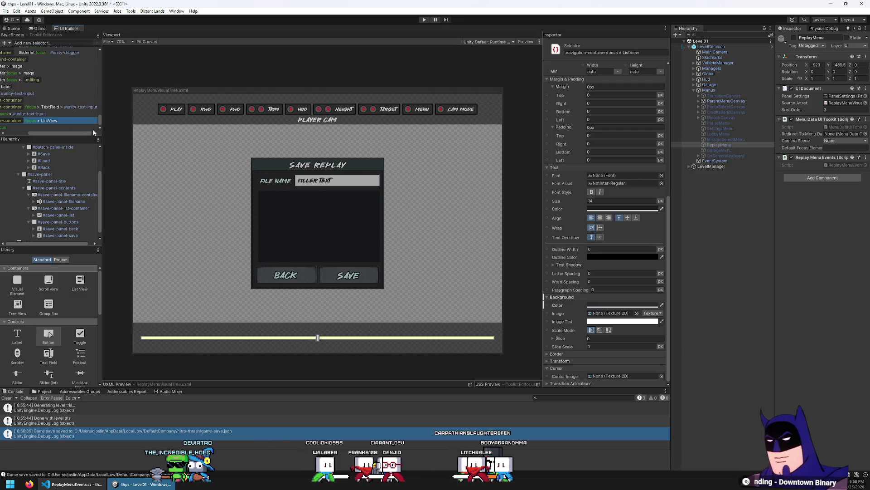
{"action": "left_click", "coordinate": [88, 133]}
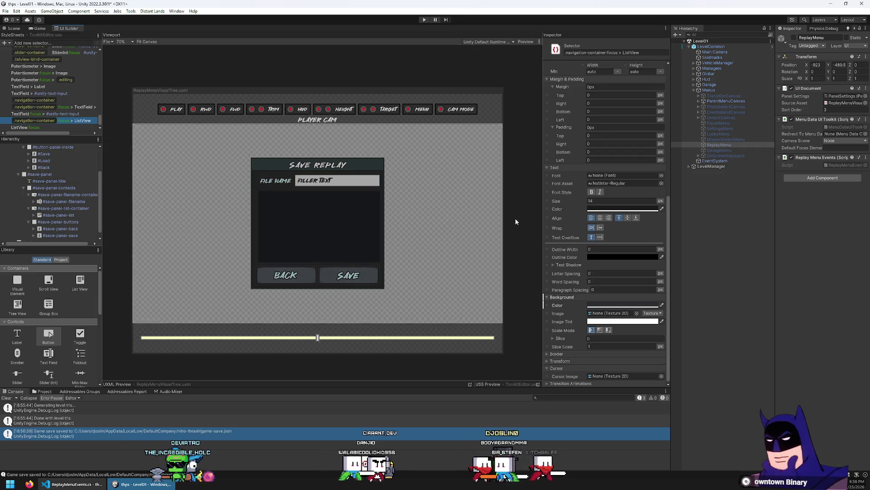
Set the focused ListView selector's text outline to width 2 and white, then enable Preview.
{"action": "left_click", "coordinate": [613, 250]}
{"action": "type", "text": "2"}
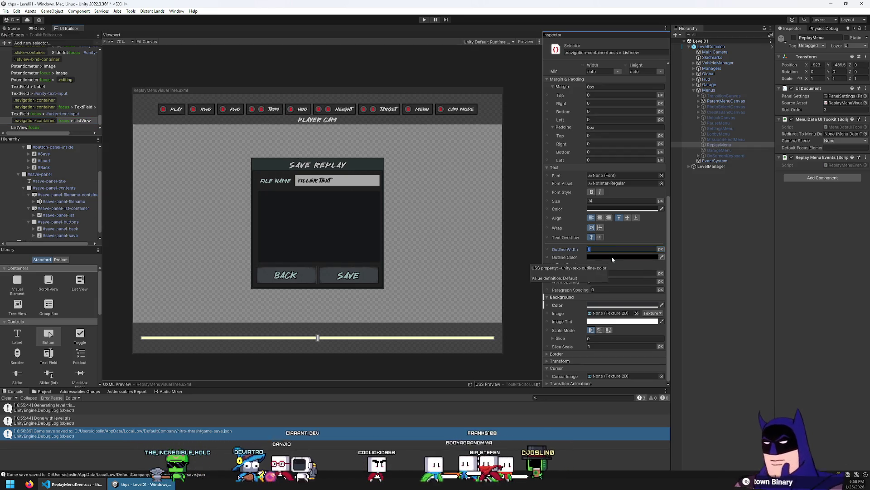
{"action": "left_click", "coordinate": [611, 257]}
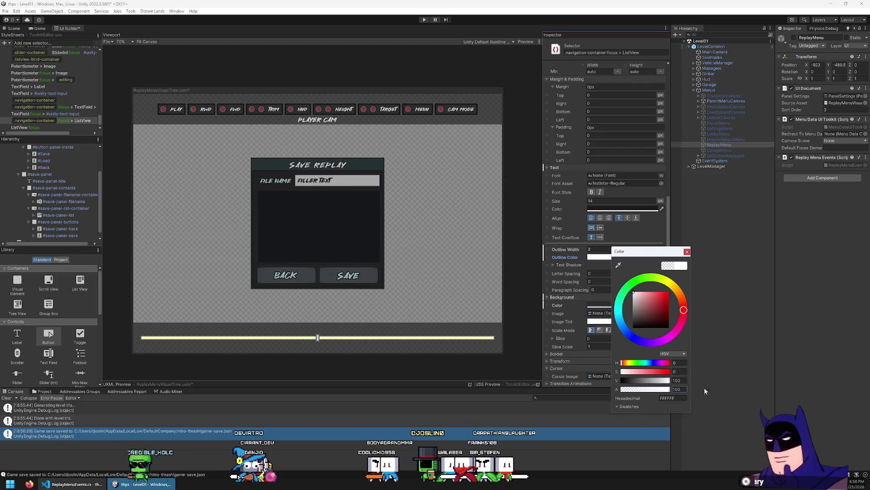
{"action": "left_click", "coordinate": [687, 252]}
{"action": "left_click", "coordinate": [526, 46]}
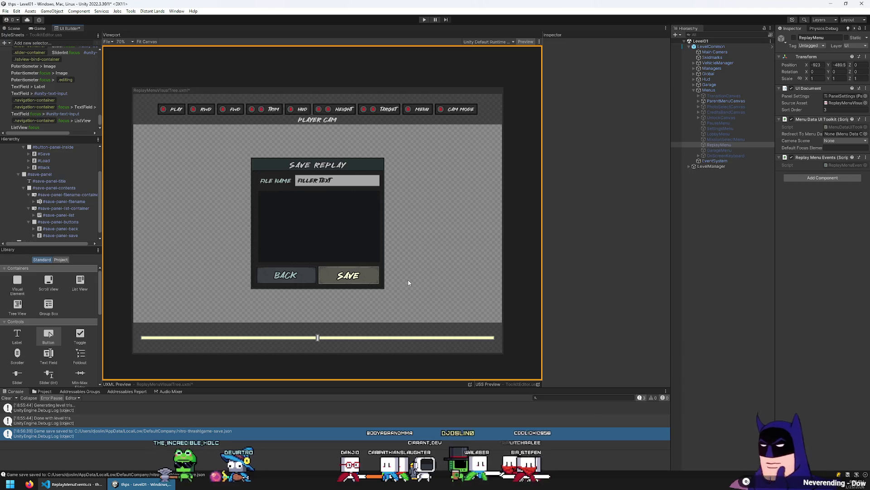
Leave Preview, test a highlighted replay row in play mode, then return to the UI Builder.
{"action": "left_click", "coordinate": [526, 41]}
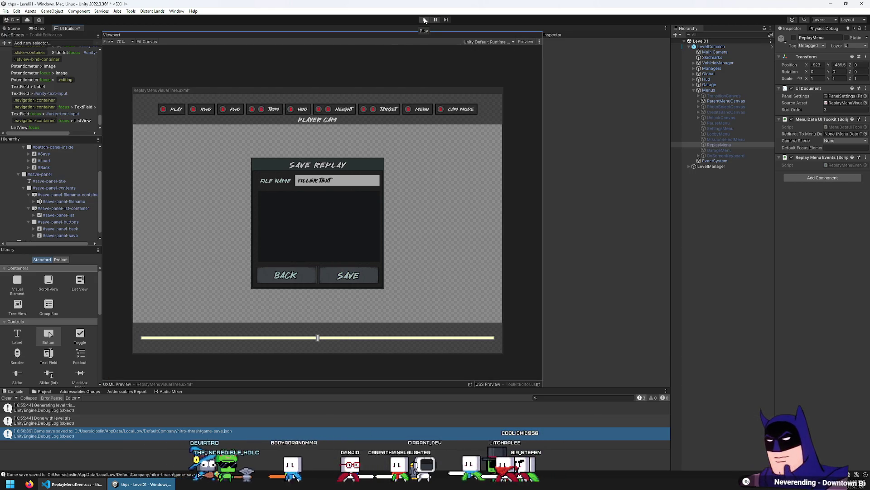
{"action": "left_click", "coordinate": [425, 20]}
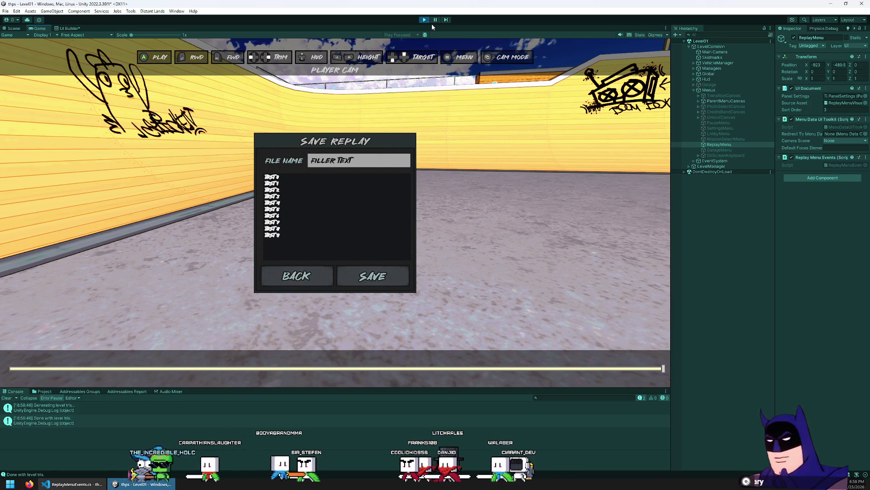
{"action": "key", "text": "Down"}
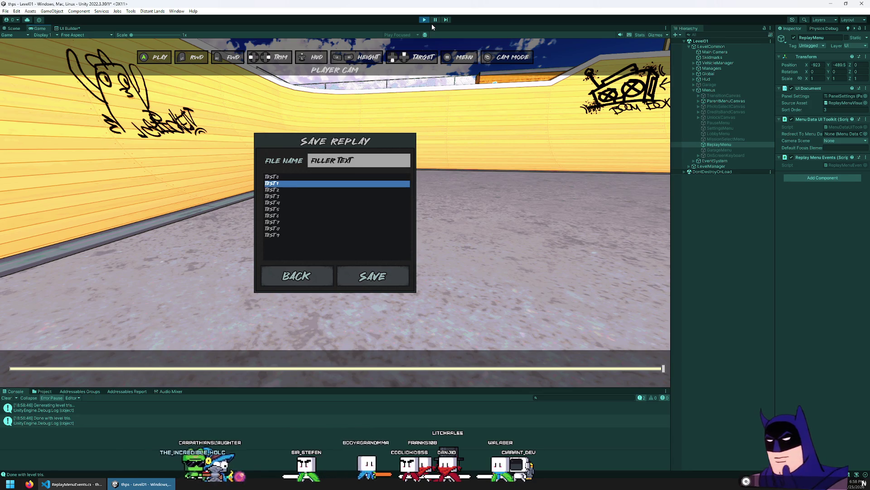
{"action": "key", "text": "Escape"}
{"action": "key", "text": "Escape"}
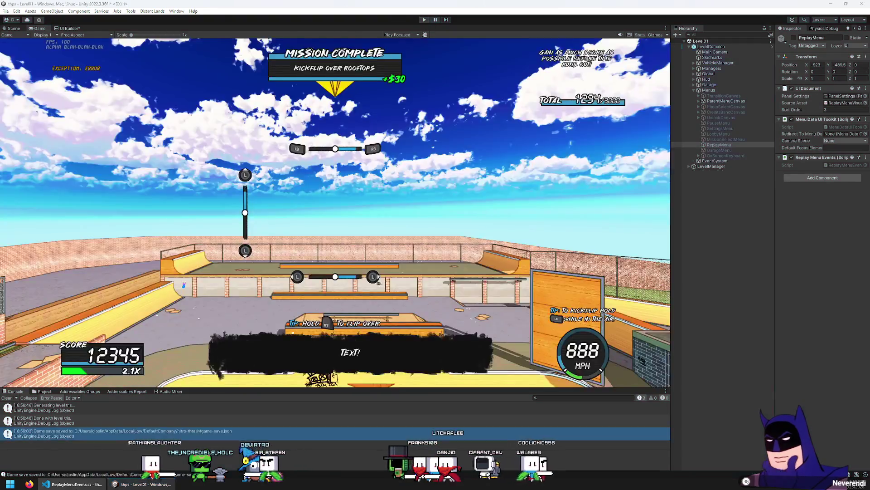
{"action": "key", "text": "alt+Tab"}
{"action": "key", "text": "alt+Tab"}
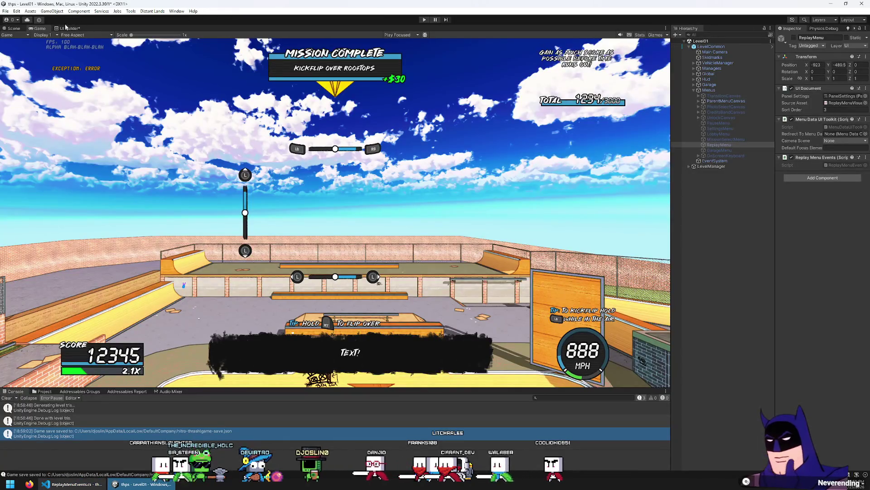
{"action": "left_click", "coordinate": [68, 28]}
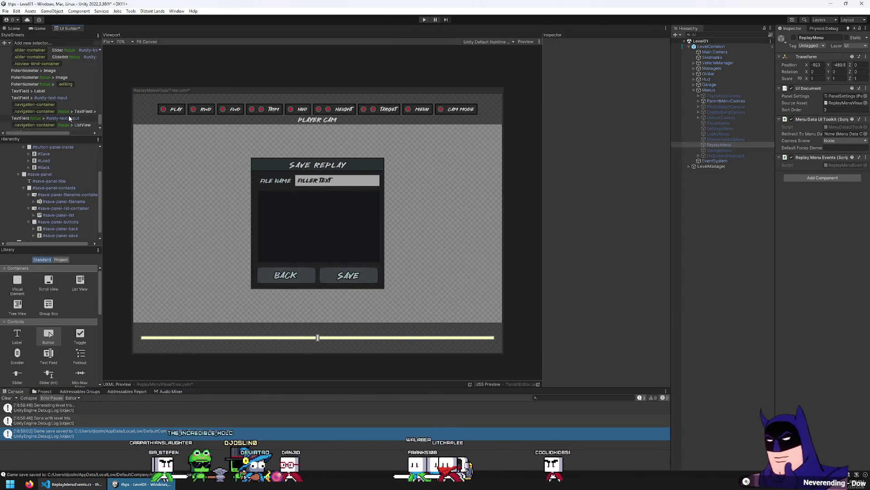
Remove the Outline Width and Outline Color overrides from the .navigation-container:focus > ListView selector.
{"action": "scroll", "coordinate": [86, 123], "scroll_direction": "down", "scroll_amount": 1}
{"action": "left_click", "coordinate": [86, 122]}
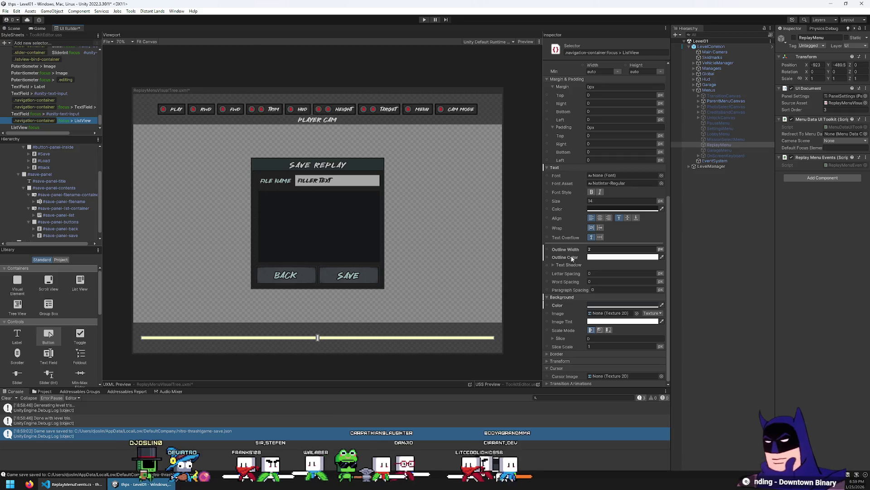
{"action": "right_click", "coordinate": [566, 249]}
{"action": "left_click", "coordinate": [583, 278]}
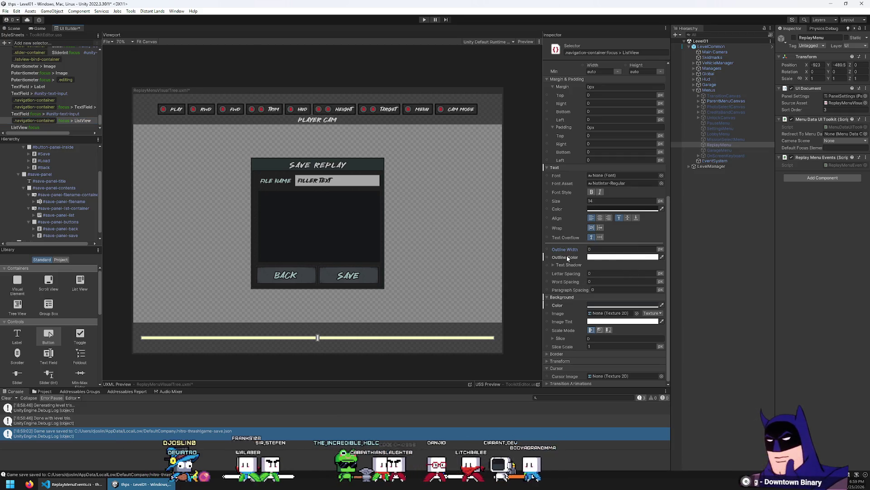
{"action": "right_click", "coordinate": [567, 258]}
{"action": "left_click", "coordinate": [588, 289]}
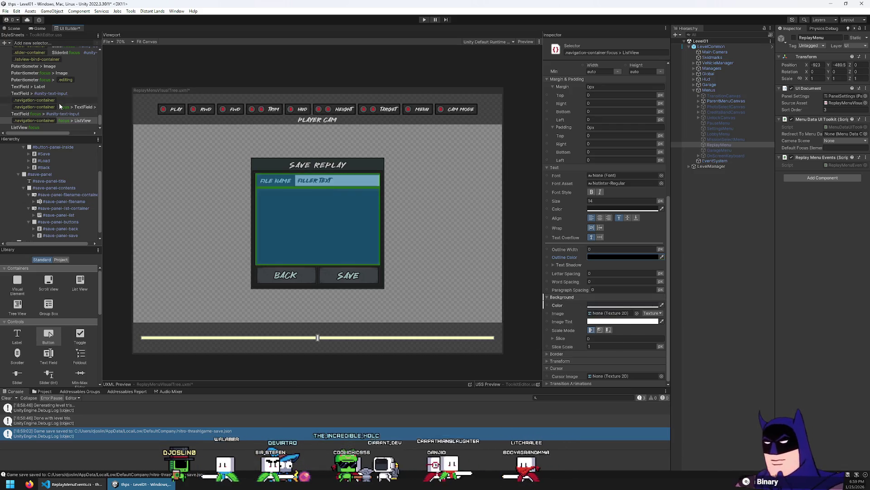
Create a '.navigation-container > ListView' selector and drag it above the ListView:focus rule.
{"action": "left_click", "coordinate": [52, 42]}
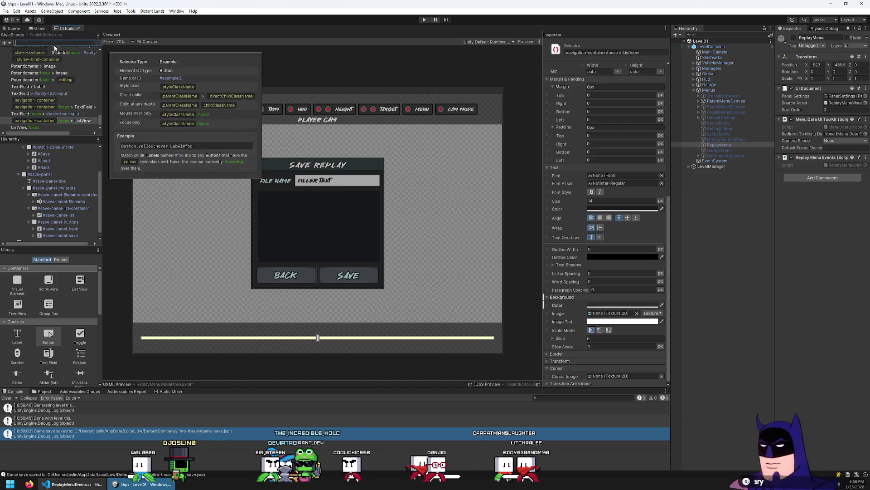
{"action": "type", "text": ".List"}
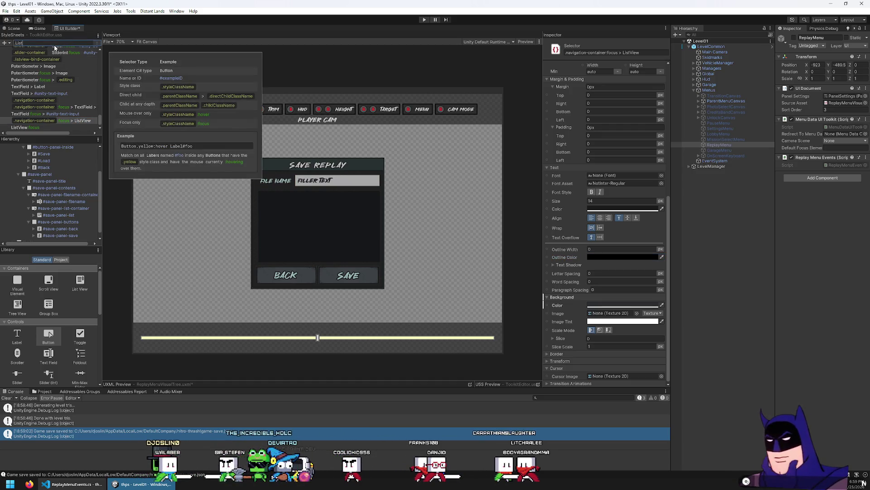
{"action": "key", "text": "BackSpace"}
{"action": "key", "text": "BackSpace"}
{"action": "key", "text": "BackSpace"}
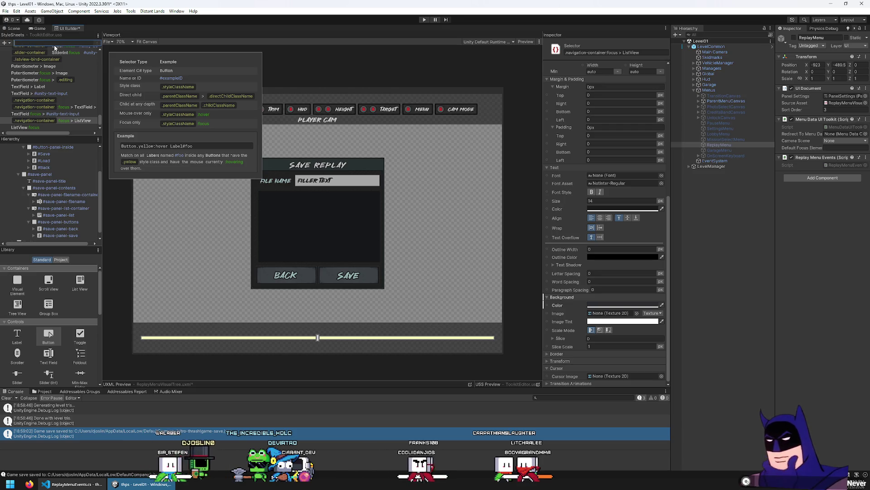
{"action": "type", "text": ".navigation-cont"}
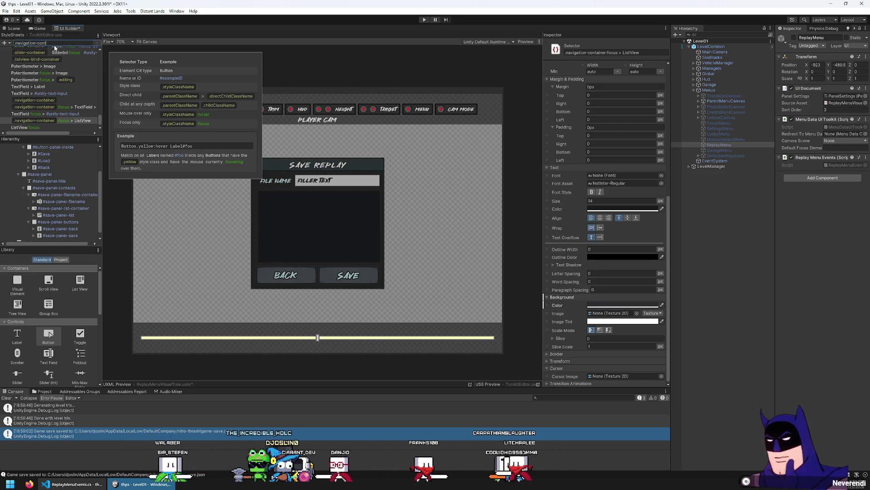
{"action": "type", "text": "ainer > ListV"}
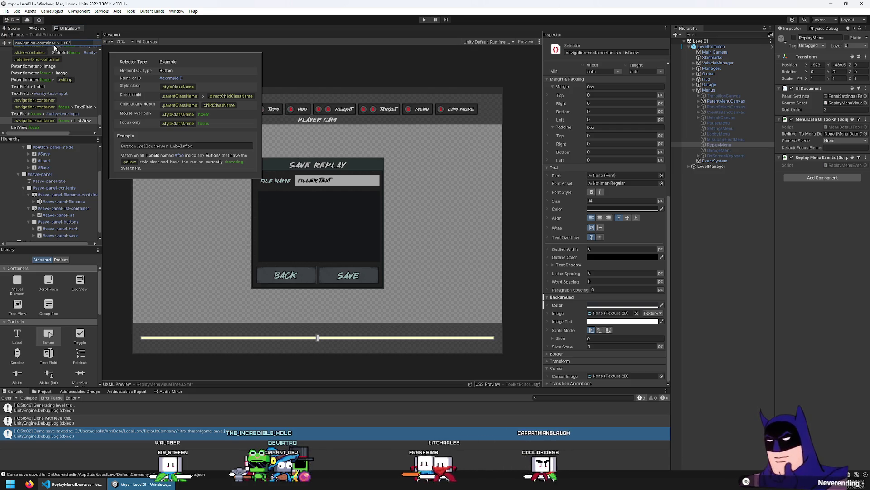
{"action": "type", "text": "iew"}
{"action": "key", "text": "Return"}
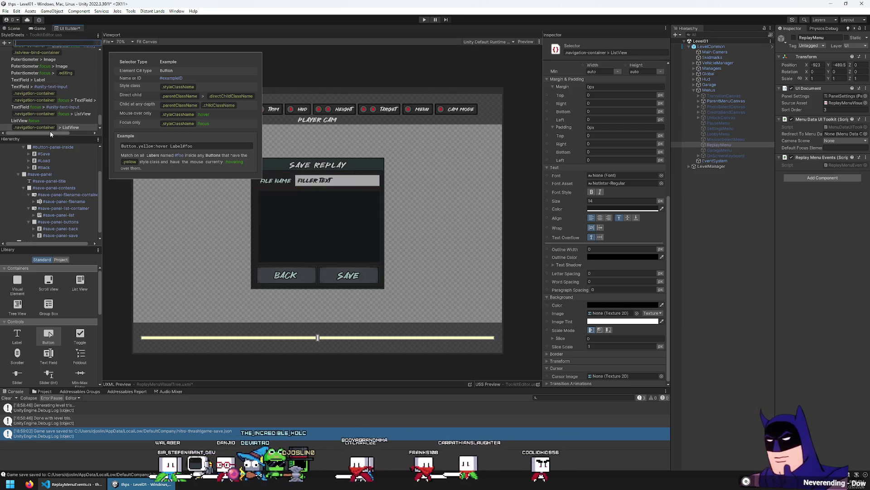
{"action": "left_click", "coordinate": [68, 127]}
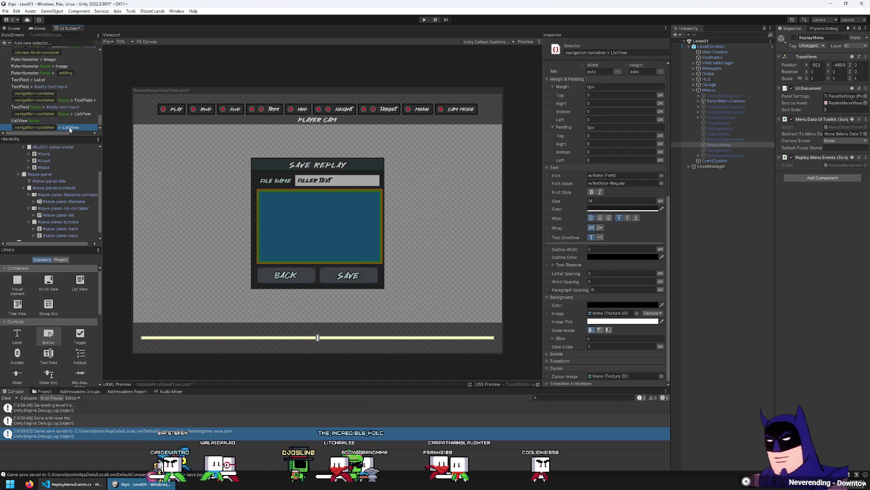
{"action": "left_click_drag", "start_coordinate": [70, 129], "coordinate": [75, 118]}
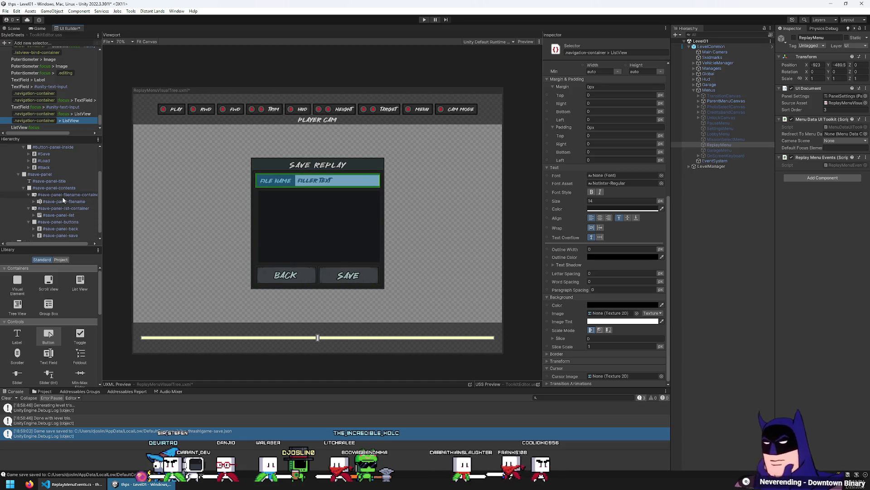
Check the background colours of the save-panel container and the save-panel-list element.
{"action": "left_click", "coordinate": [63, 208]}
{"action": "scroll", "coordinate": [631, 306], "scroll_direction": "down", "scroll_amount": 5}
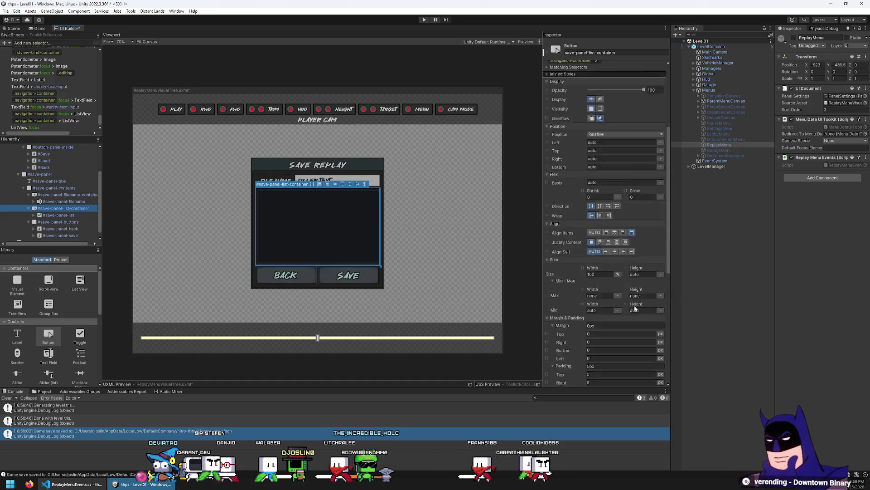
{"action": "scroll", "coordinate": [627, 307], "scroll_direction": "down", "scroll_amount": 2}
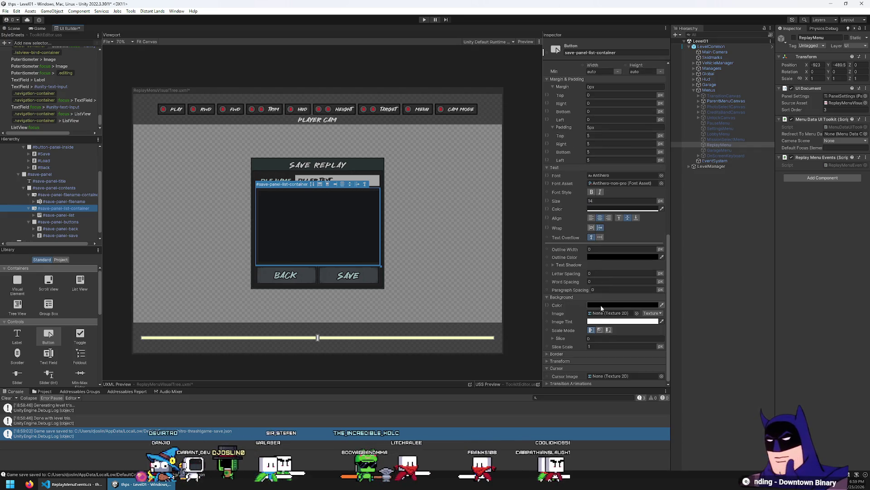
{"action": "left_click", "coordinate": [598, 305]}
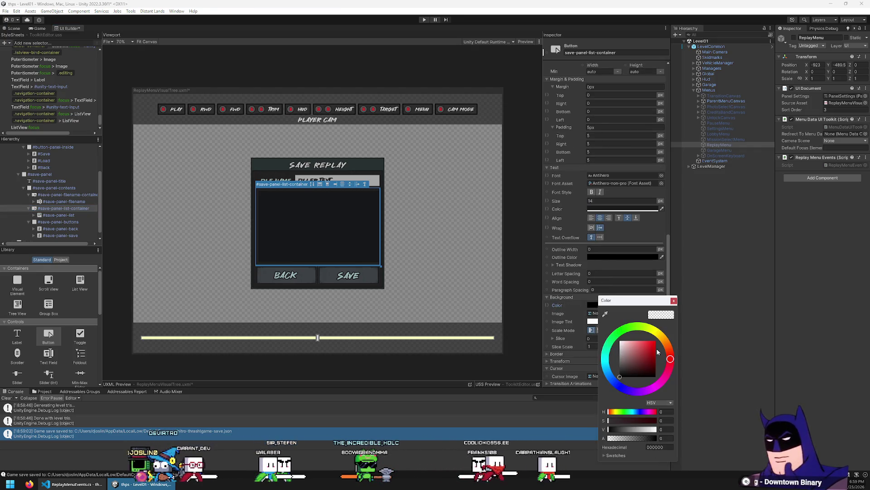
{"action": "left_click", "coordinate": [673, 300]}
{"action": "left_click", "coordinate": [58, 215]}
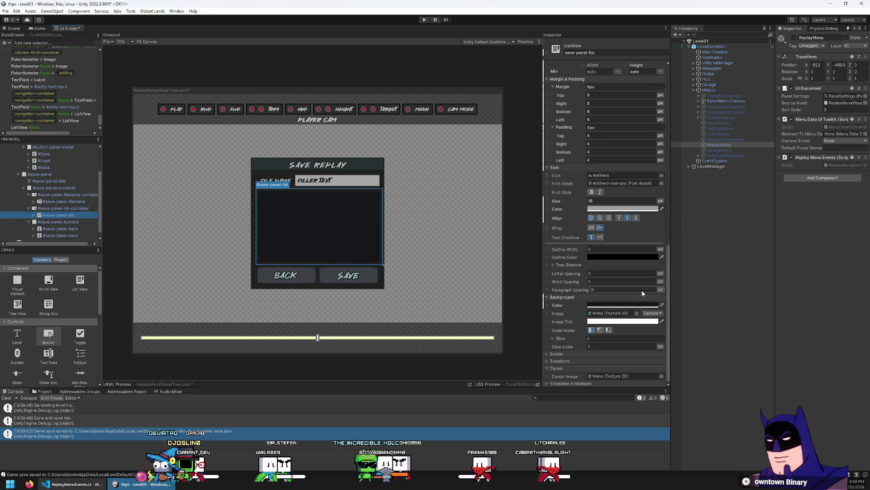
{"action": "left_click", "coordinate": [632, 305]}
{"action": "left_click", "coordinate": [697, 446]}
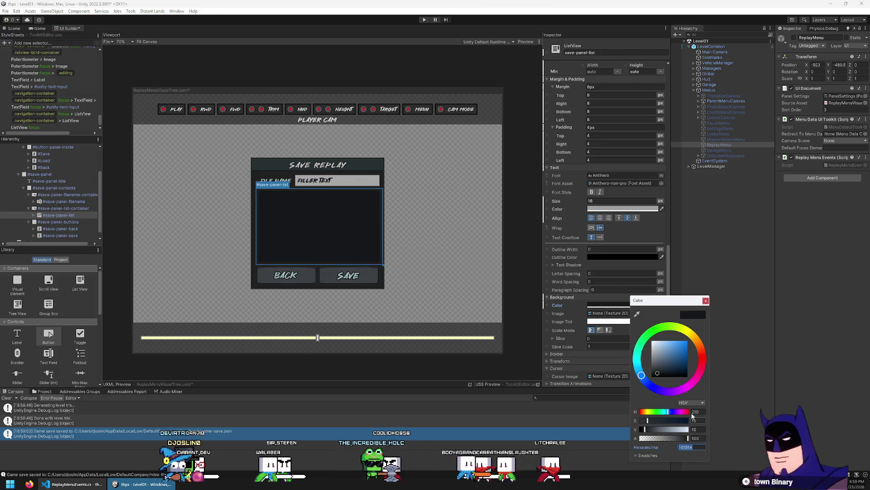
{"action": "left_click", "coordinate": [705, 300]}
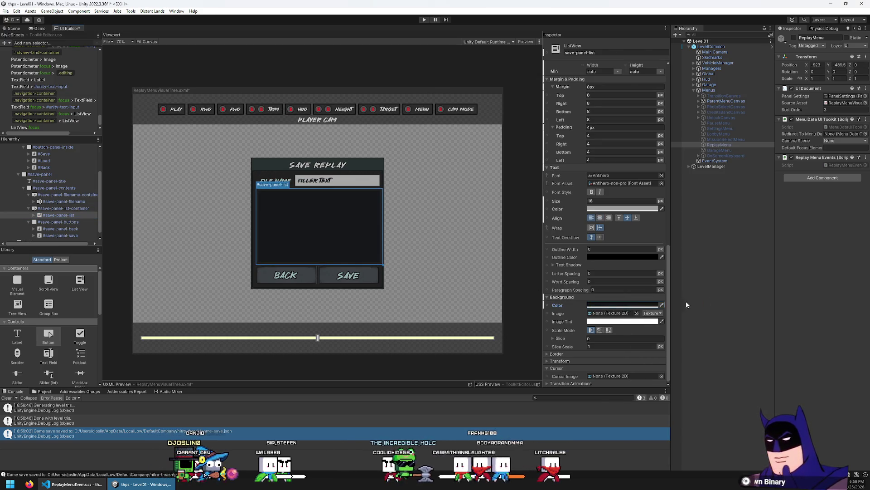
Check the .navigation-container > ListView selector's background colour.
{"action": "left_click", "coordinate": [65, 120]}
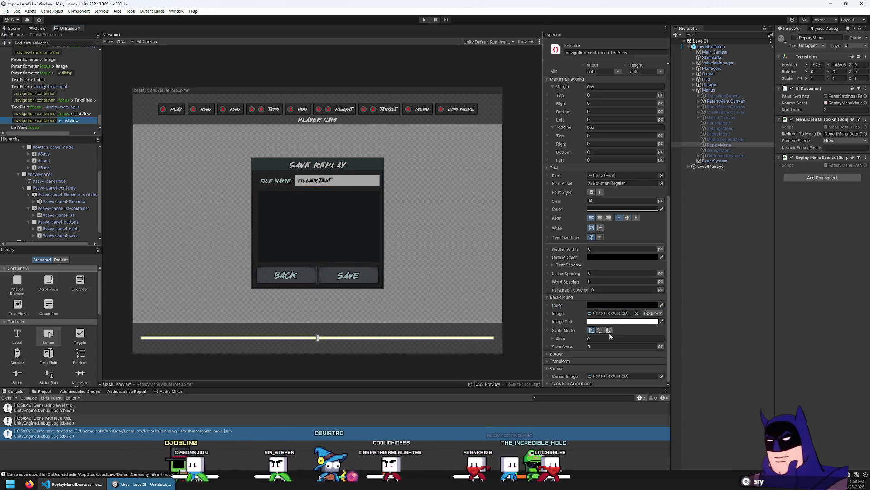
{"action": "left_click", "coordinate": [595, 305]}
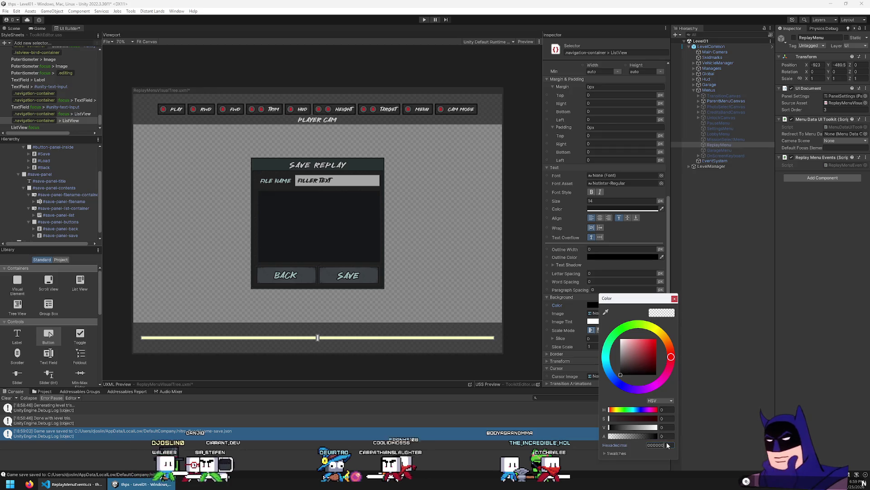
{"action": "left_click", "coordinate": [674, 298]}
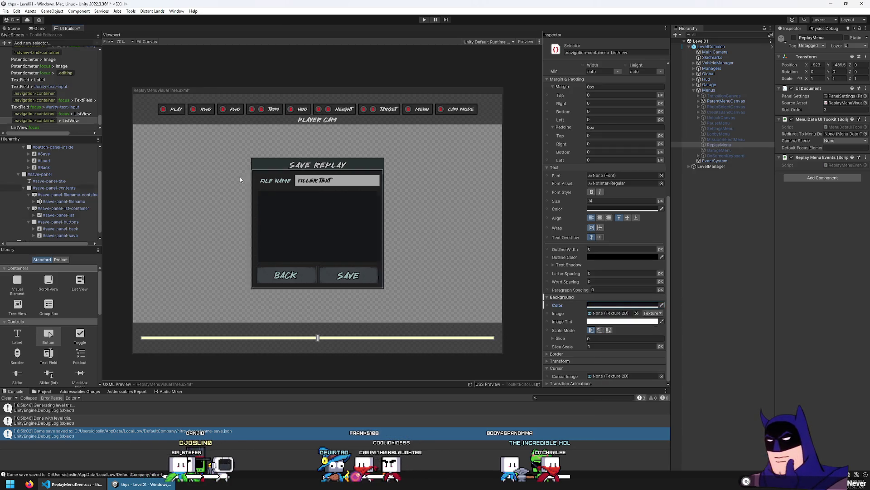
{"action": "left_click", "coordinate": [80, 119]}
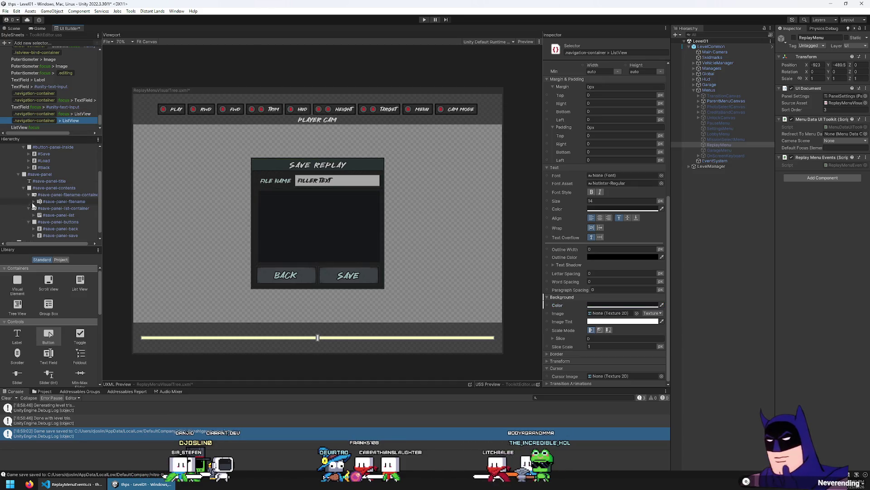
{"action": "scroll", "coordinate": [55, 232], "scroll_direction": "down", "scroll_amount": 1}
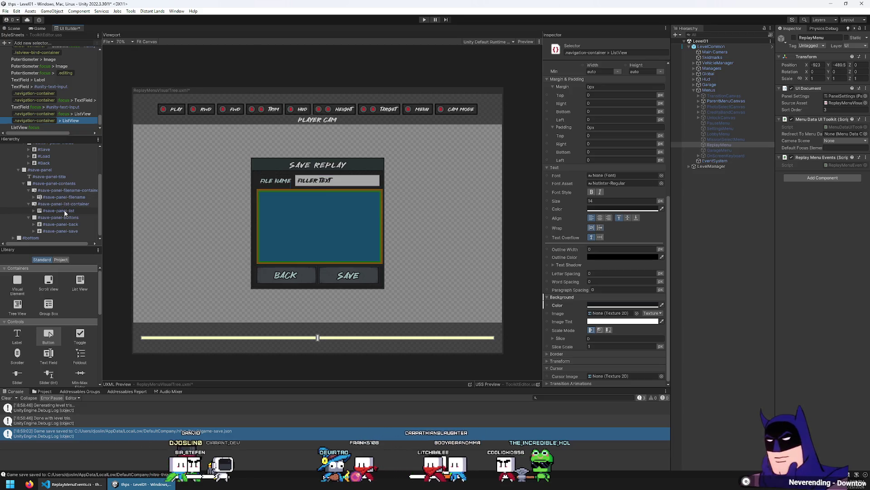
Unset all inline styles on save-panel-list, view the focus selector's Border, and enter play mode.
{"action": "left_click", "coordinate": [59, 211]}
{"action": "right_click", "coordinate": [563, 307]}
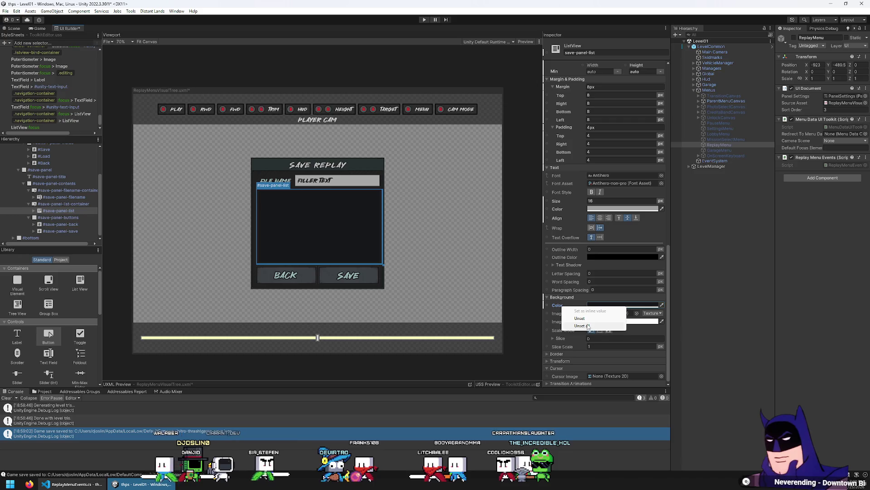
{"action": "left_click", "coordinate": [582, 325]}
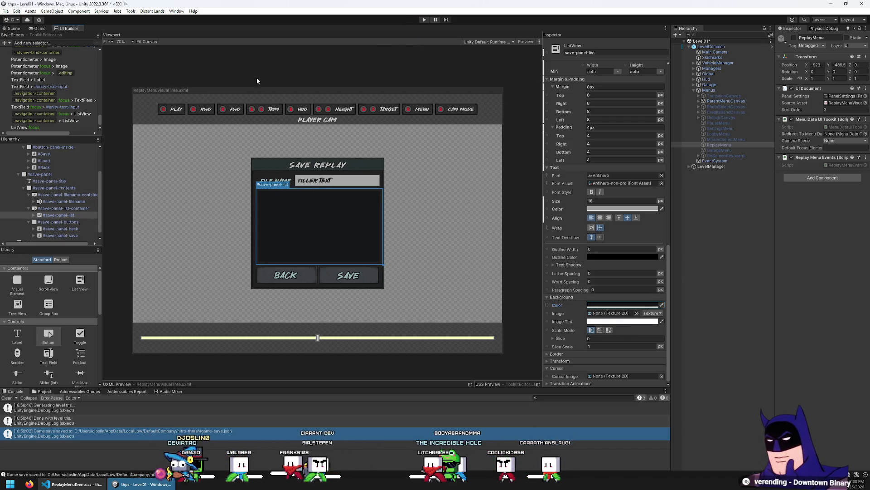
{"action": "left_click", "coordinate": [77, 114]}
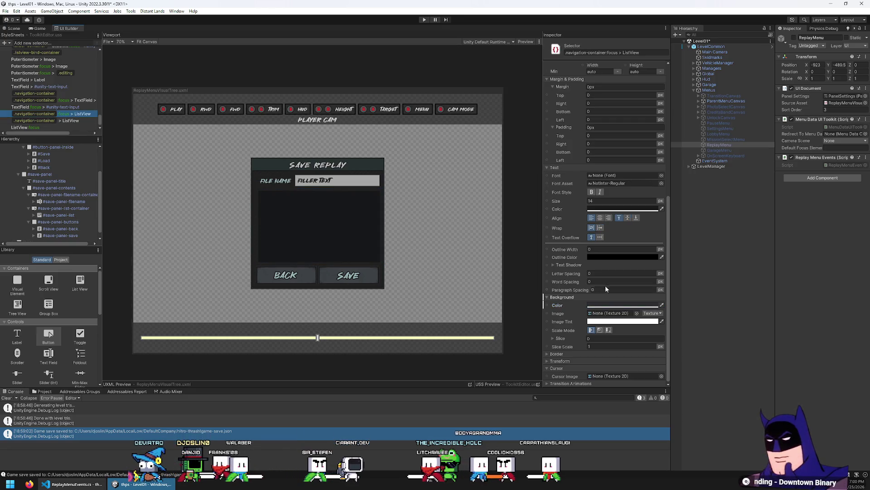
{"action": "left_click", "coordinate": [556, 353]}
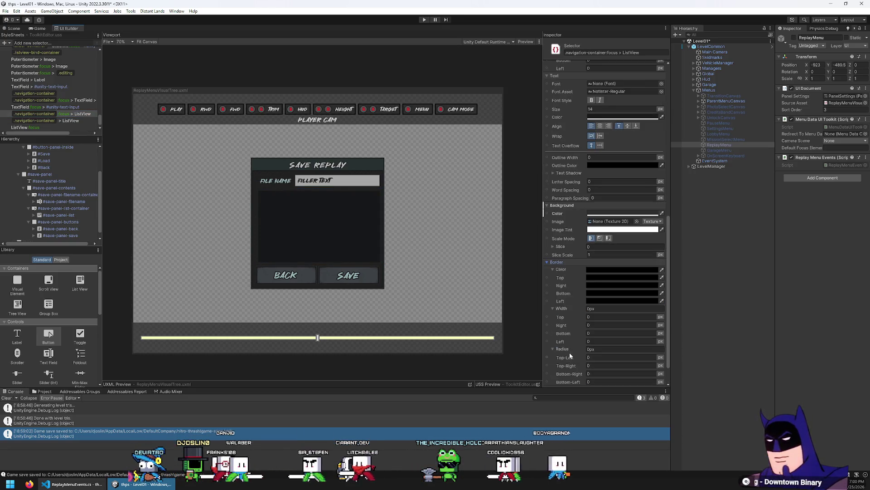
{"action": "left_click", "coordinate": [425, 20]}
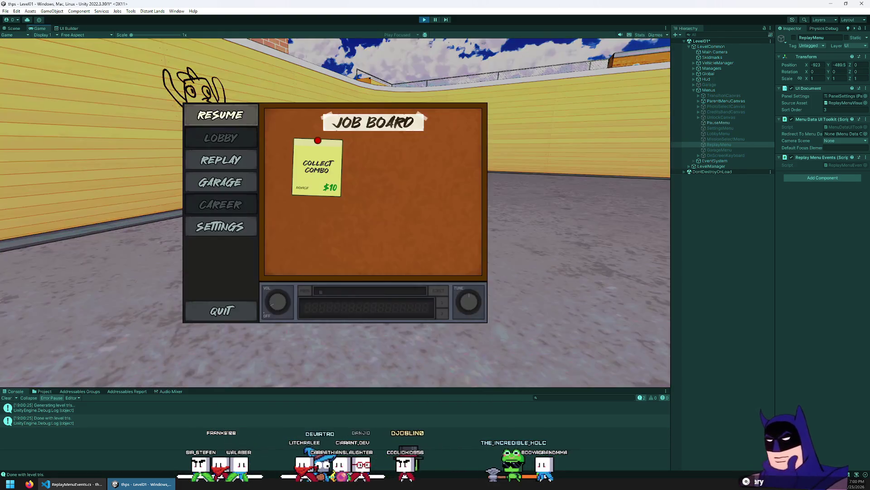
Open the Save Replay panel from the pause menu and move the list selection to TEST1.
{"action": "key", "text": "Down"}
{"action": "key", "text": "Down"}
{"action": "key", "text": "Escape"}
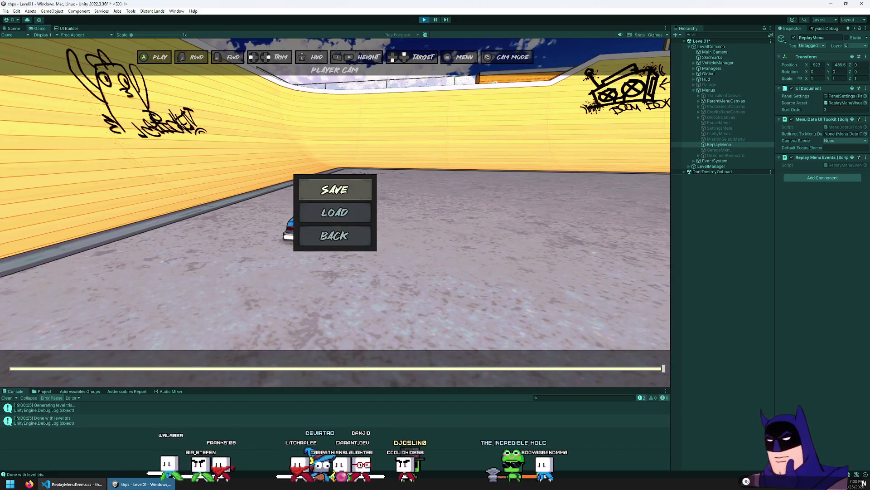
{"action": "key", "text": "Return"}
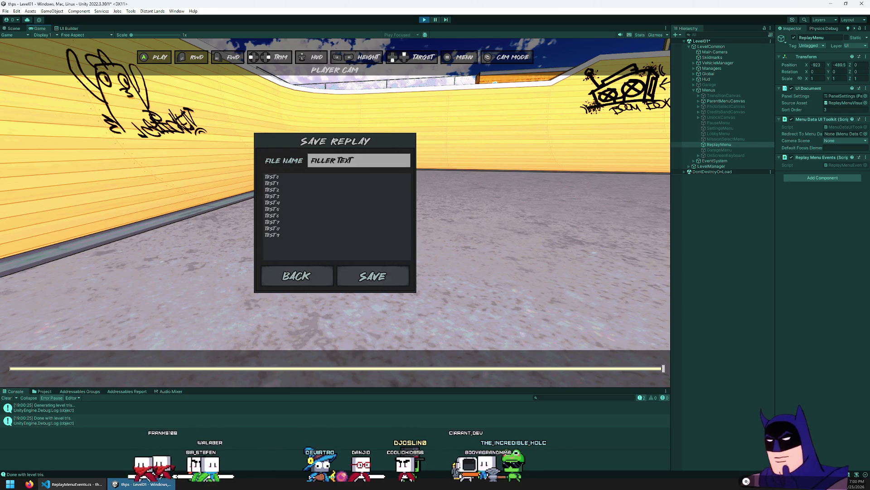
{"action": "key", "text": "Down"}
{"action": "key", "text": "Down"}
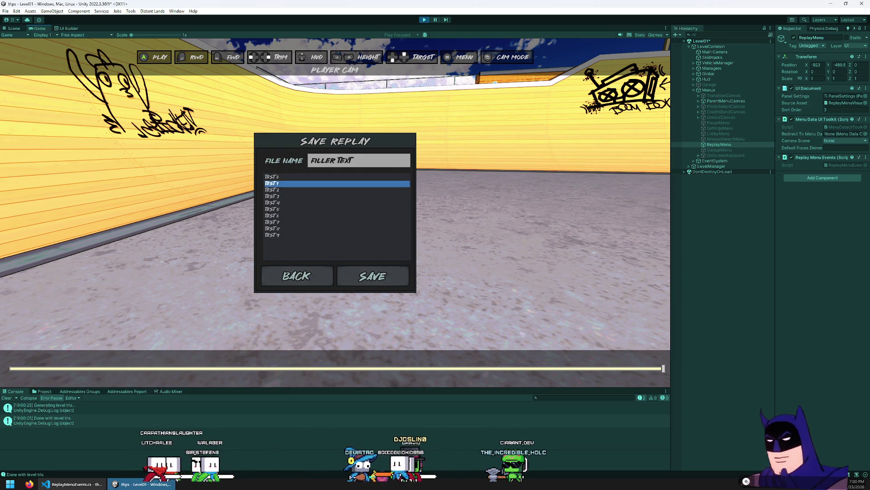
{"action": "key", "text": "Escape"}
{"action": "key", "text": "Return"}
{"action": "key", "text": "Up"}
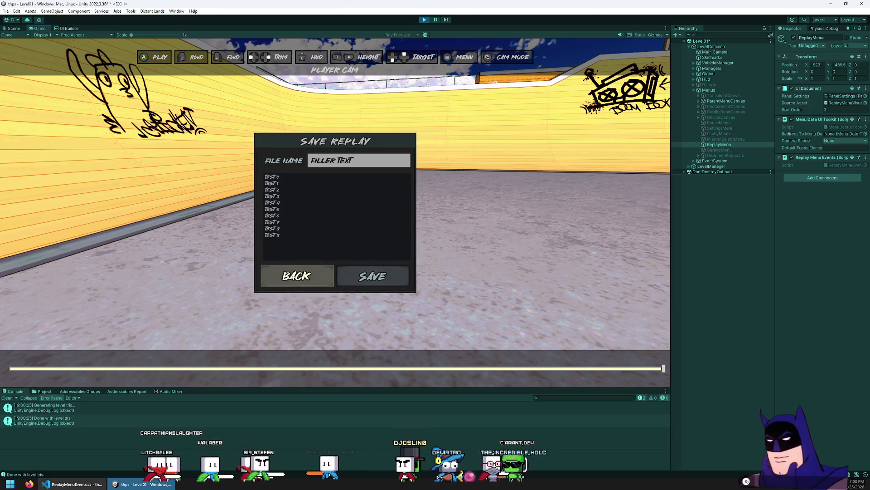
{"action": "key", "text": "Up"}
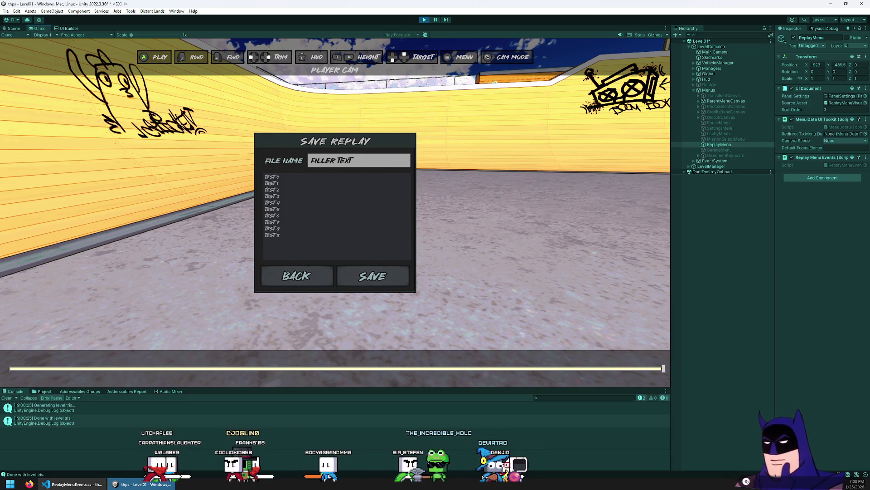
Select the TEST 0 row, step the selection down and back up, then reopen the dialog.
{"action": "left_click", "coordinate": [337, 177]}
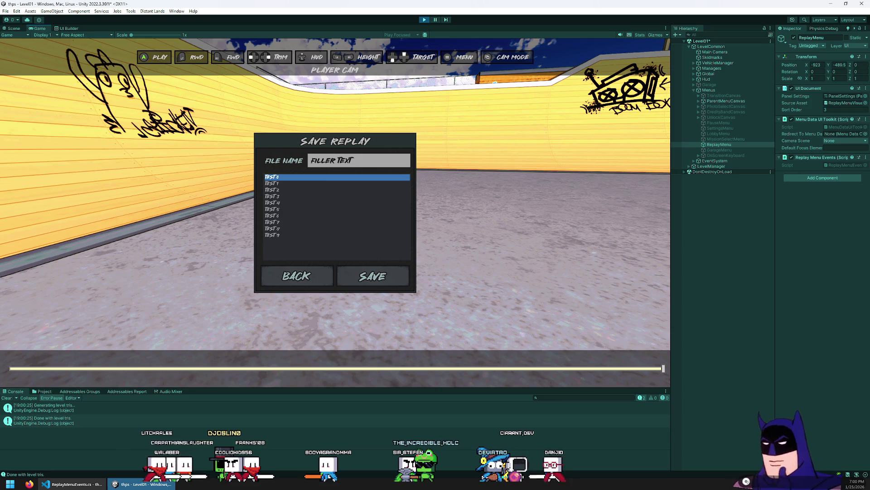
{"action": "key", "text": "Down"}
{"action": "key", "text": "Down"}
{"action": "key", "text": "Down"}
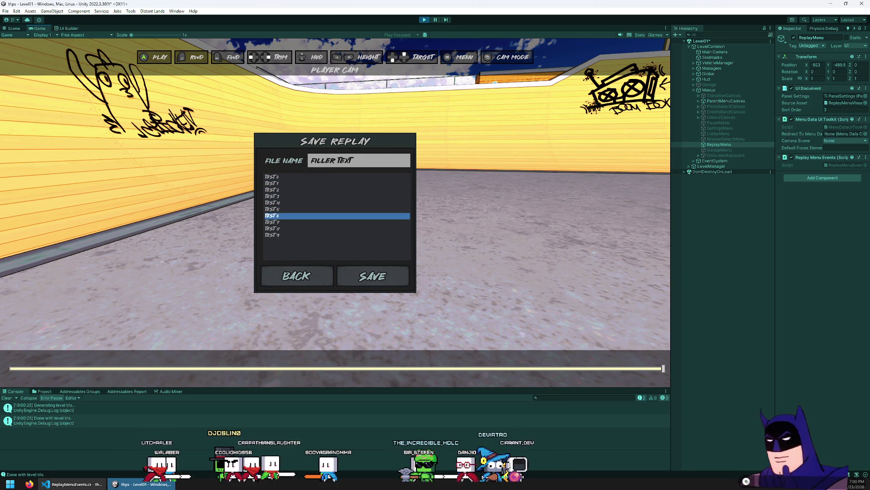
{"action": "key", "text": "Down"}
{"action": "key", "text": "Down"}
{"action": "key", "text": "Up"}
{"action": "key", "text": "Up"}
{"action": "key", "text": "Up"}
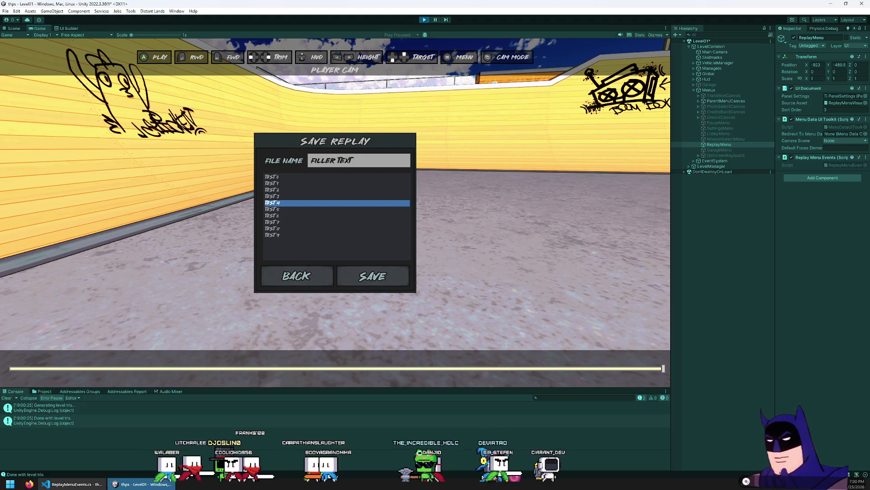
{"action": "key", "text": "Up"}
{"action": "key", "text": "Up"}
{"action": "key", "text": "Up"}
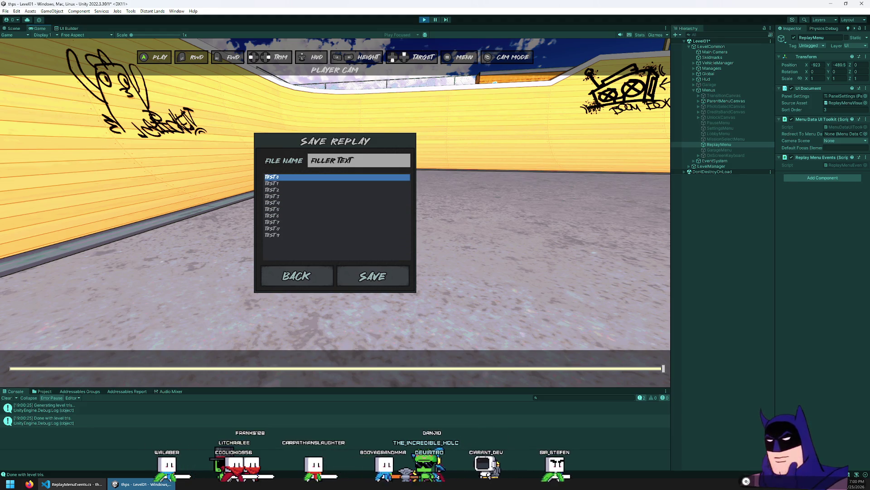
{"action": "key", "text": "Escape"}
{"action": "key", "text": "Return"}
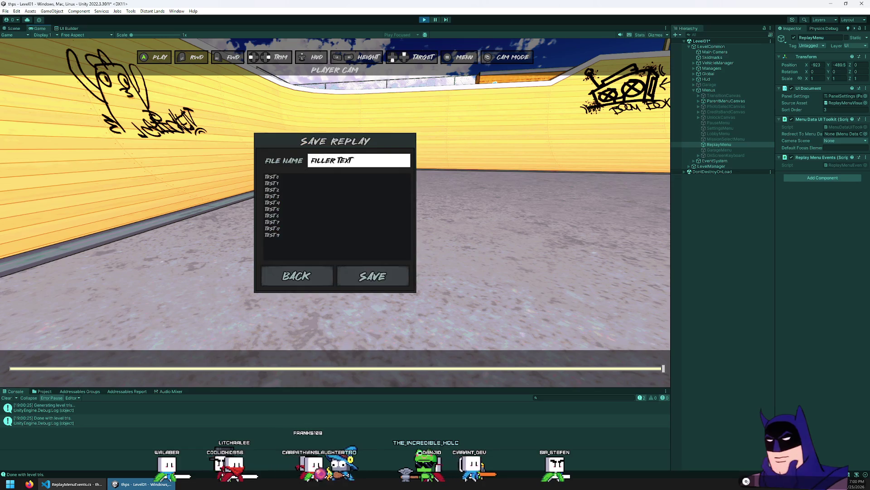
Select TEST 0 again and toggle focus between the file name field and the list.
{"action": "left_click", "coordinate": [272, 177]}
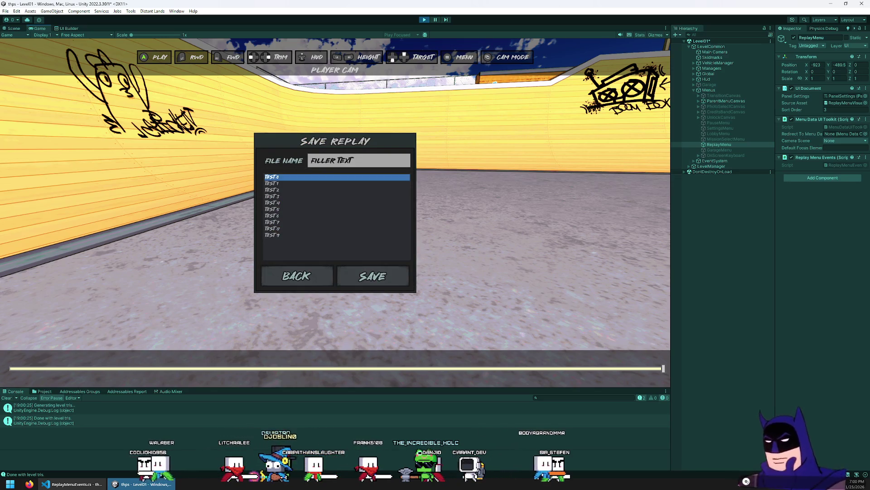
{"action": "key", "text": "Up"}
{"action": "key", "text": "Down"}
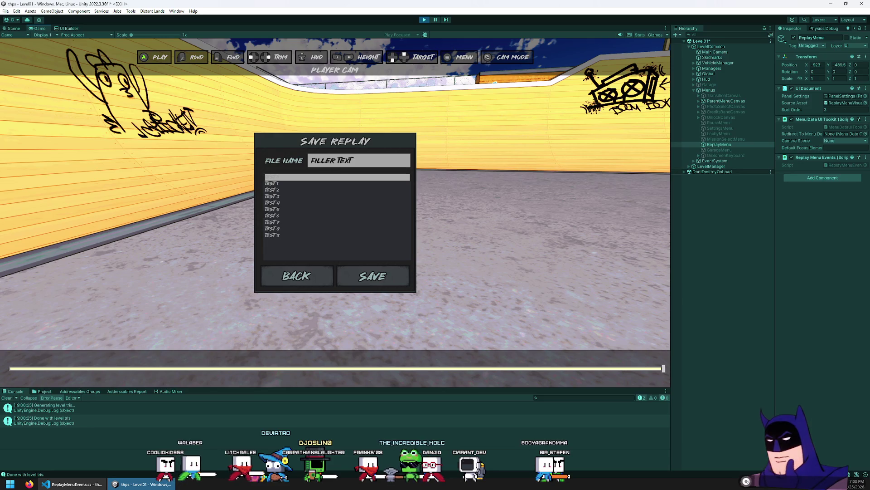
{"action": "key", "text": "Up"}
{"action": "key", "text": "Down"}
{"action": "key", "text": "Down"}
{"action": "key", "text": "Down"}
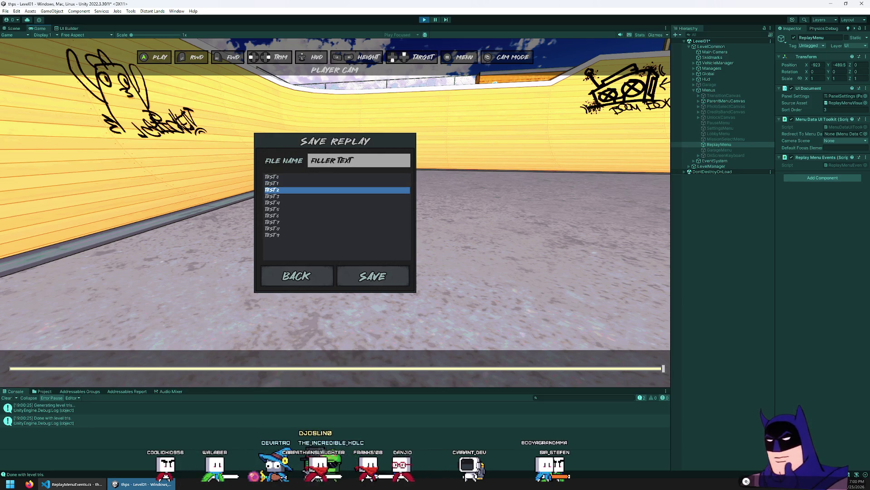
{"action": "key", "text": "Up"}
Reopen Save Replay, step down to TEST 3, stop play mode, and switch to ReplayMenuEvents.cs.
{"action": "key", "text": "Down"}
{"action": "key", "text": "Escape"}
{"action": "key", "text": "Return"}
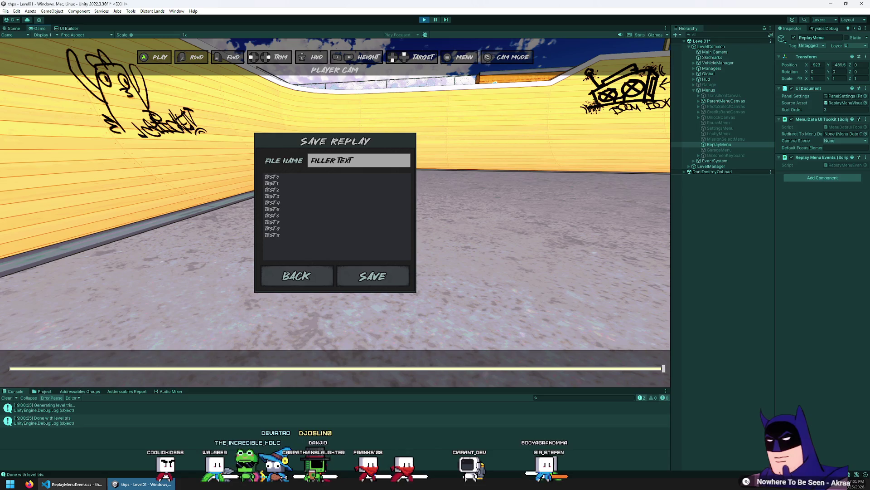
{"action": "key", "text": "Down"}
{"action": "key", "text": "Down"}
{"action": "key", "text": "Down"}
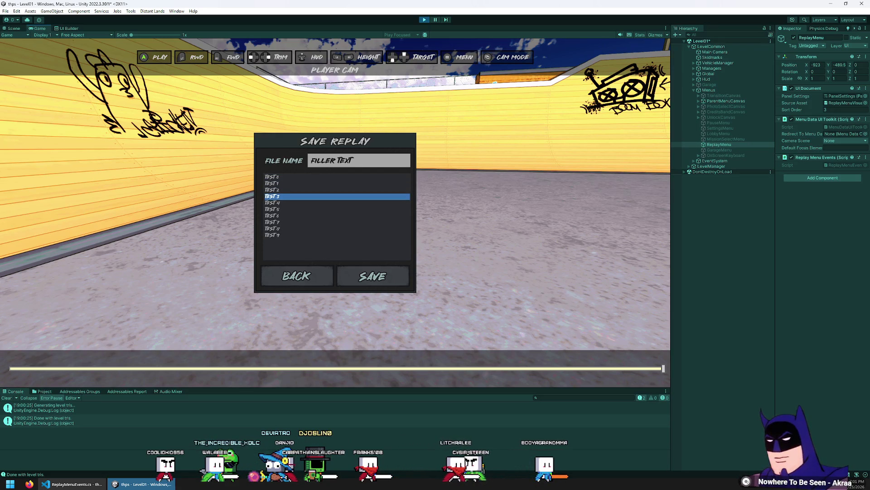
{"action": "key", "text": "Up"}
{"action": "key", "text": "Up"}
{"action": "key", "text": "Up"}
{"action": "key", "text": "Down"}
{"action": "key", "text": "Up"}
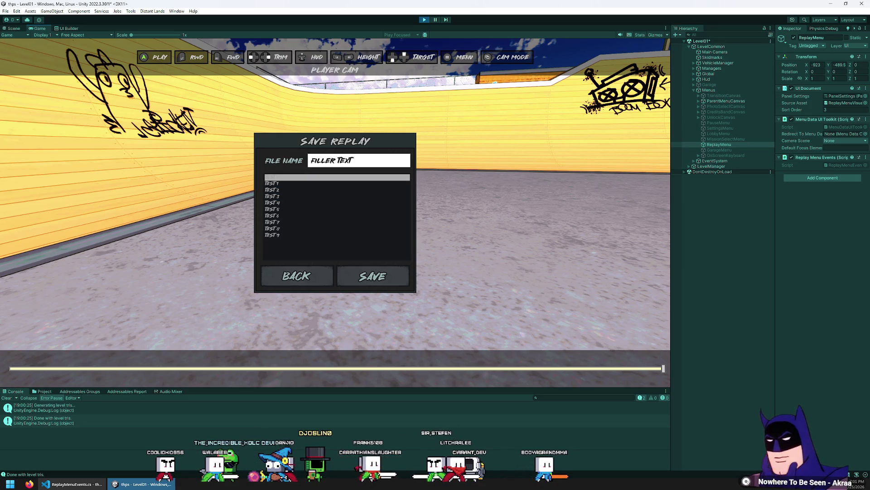
{"action": "key", "text": "Down"}
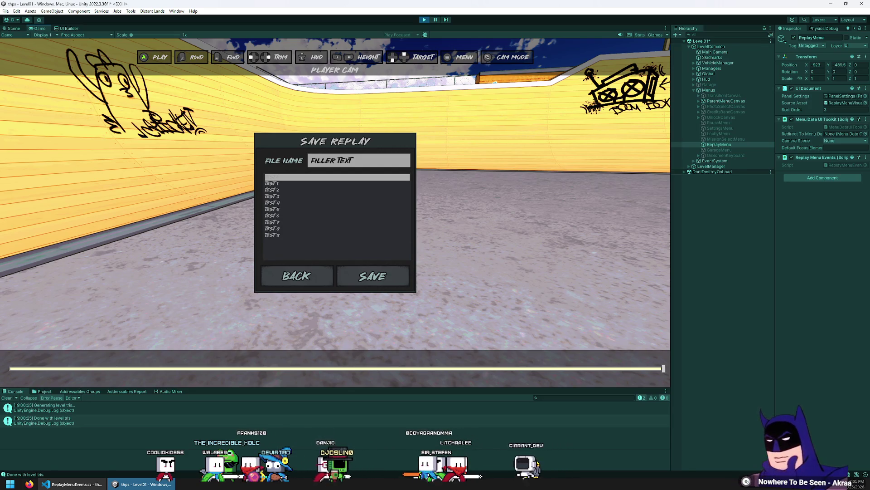
{"action": "key", "text": "Tab"}
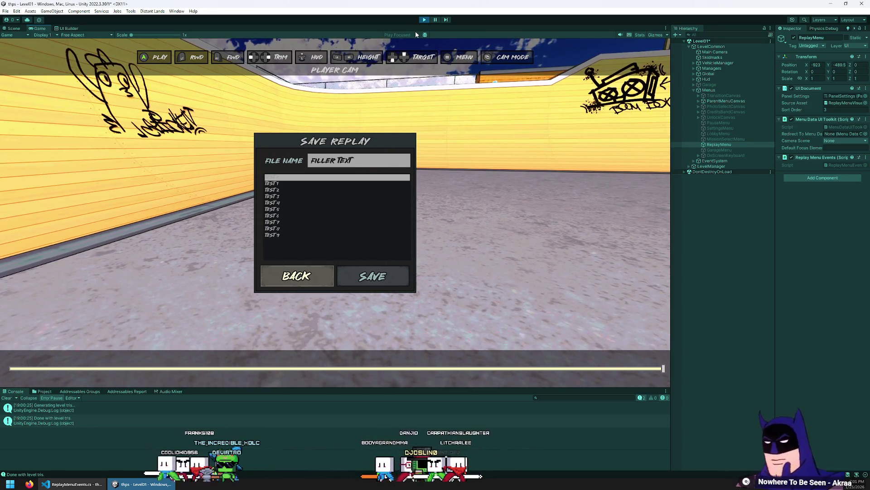
{"action": "key", "text": "ctrl+p"}
{"action": "key", "text": "alt+Tab"}
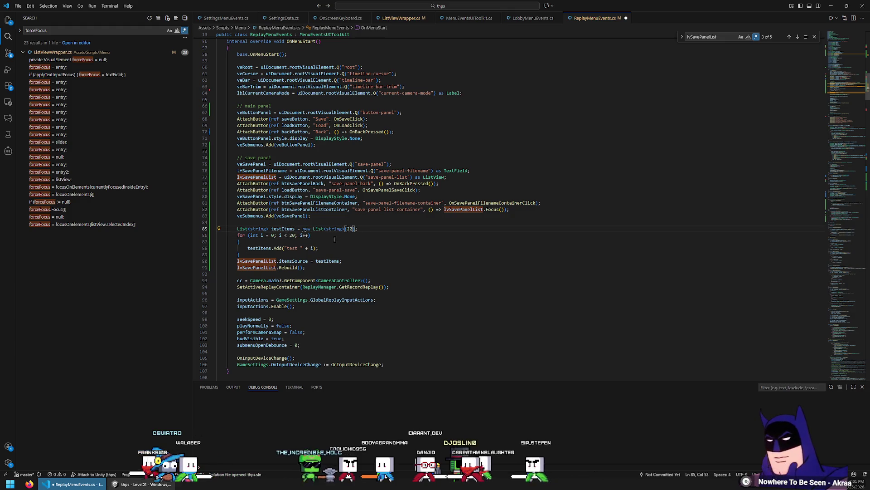
Return to Unity after changing ReplayMenuEvents.cs to generate 20 test entries.
{"action": "key", "text": "alt+Tab"}
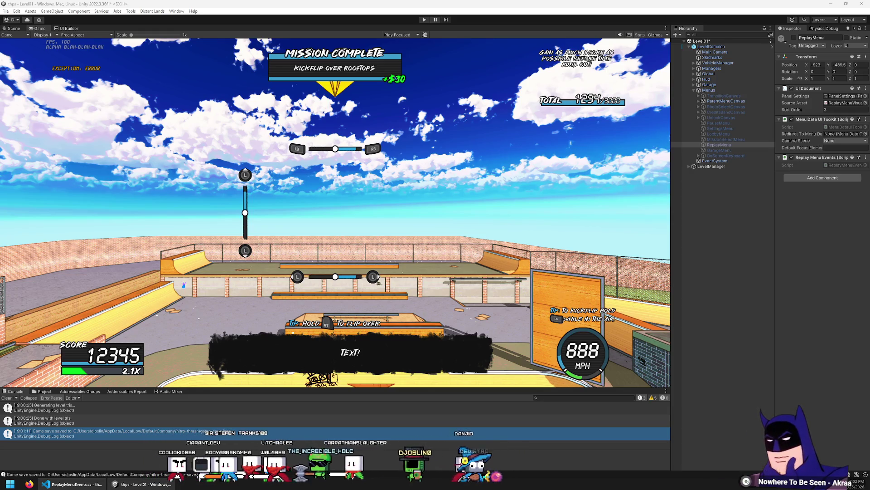
Show the Save Replay layout in UI Builder, scroll the StyleSheets list, and enter play mode.
{"action": "left_click", "coordinate": [68, 28]}
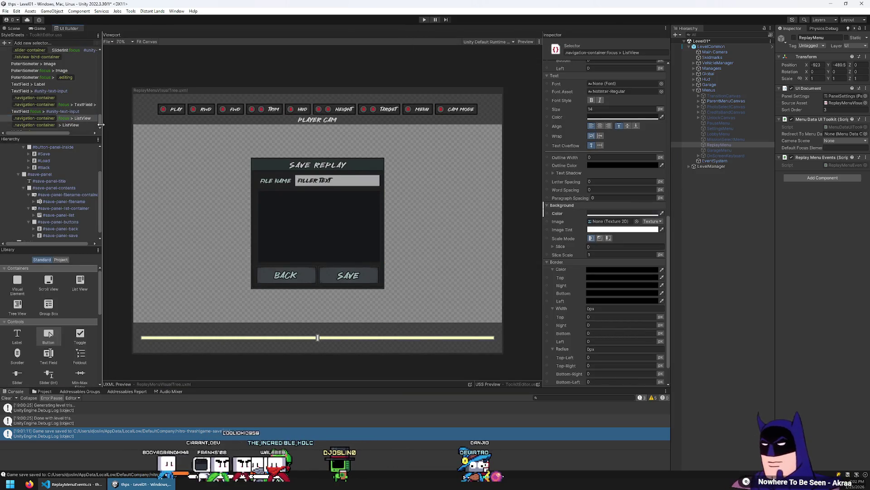
{"action": "left_click_drag", "start_coordinate": [99, 118], "coordinate": [97, 51]}
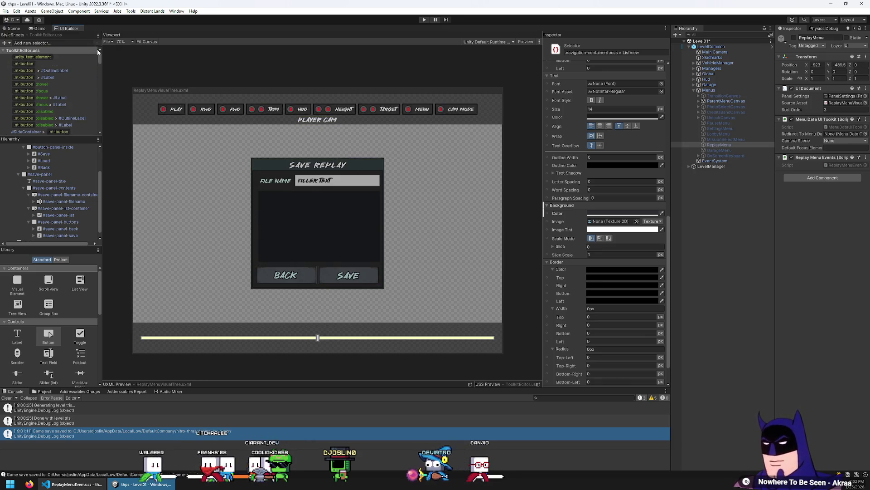
{"action": "left_click_drag", "start_coordinate": [97, 52], "coordinate": [96, 129]}
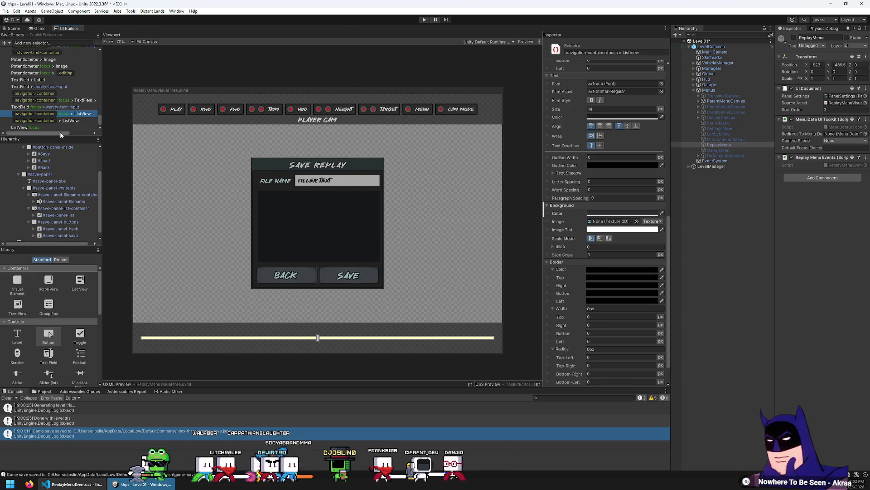
{"action": "left_click", "coordinate": [423, 20]}
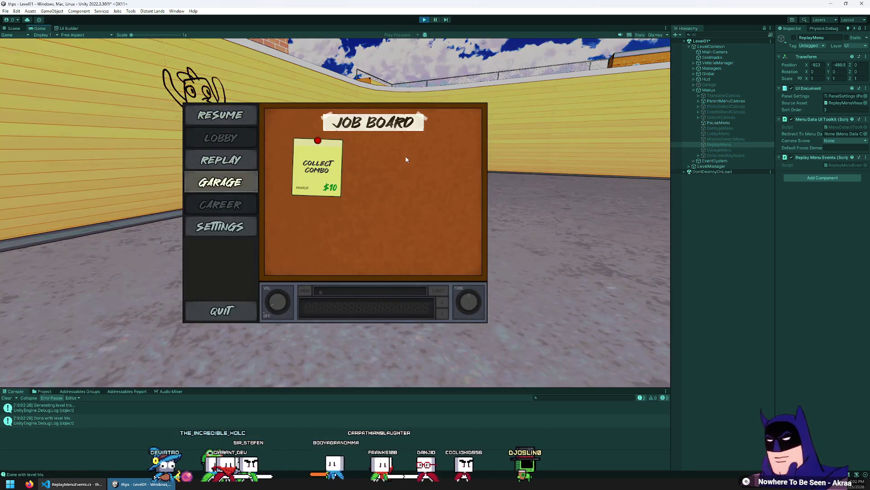
Open the game's Settings menu from the pause menu, step through its rows, close it, and stop play.
{"action": "key", "text": "Down"}
{"action": "key", "text": "Return"}
{"action": "key", "text": "Down"}
{"action": "key", "text": "Down"}
{"action": "key", "text": "Down"}
{"action": "key", "text": "Up"}
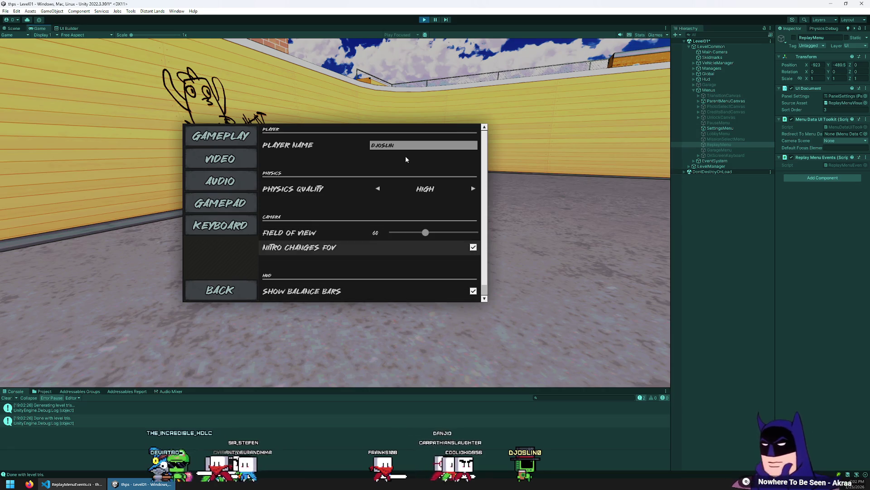
{"action": "key", "text": "Up"}
{"action": "key", "text": "Up"}
{"action": "key", "text": "Up"}
{"action": "key", "text": "Down"}
{"action": "key", "text": "Down"}
{"action": "key", "text": "Escape"}
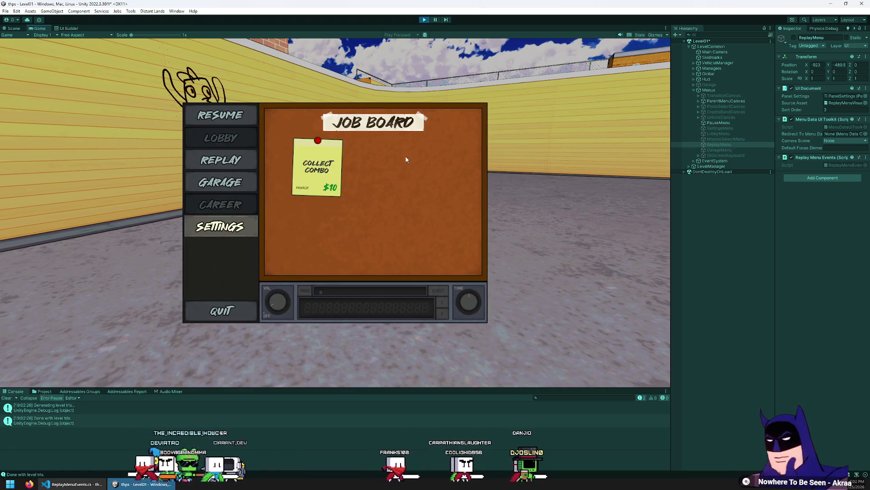
{"action": "left_click", "coordinate": [423, 20]}
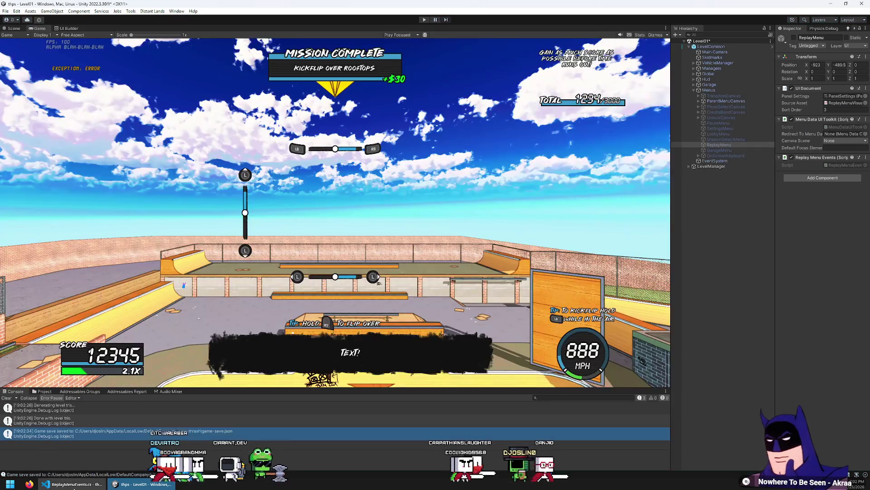
Create a stylesheet selector named .navigation-container > ListView > .list-row.unity-selected for highlighted rows.
{"action": "left_click", "coordinate": [67, 28]}
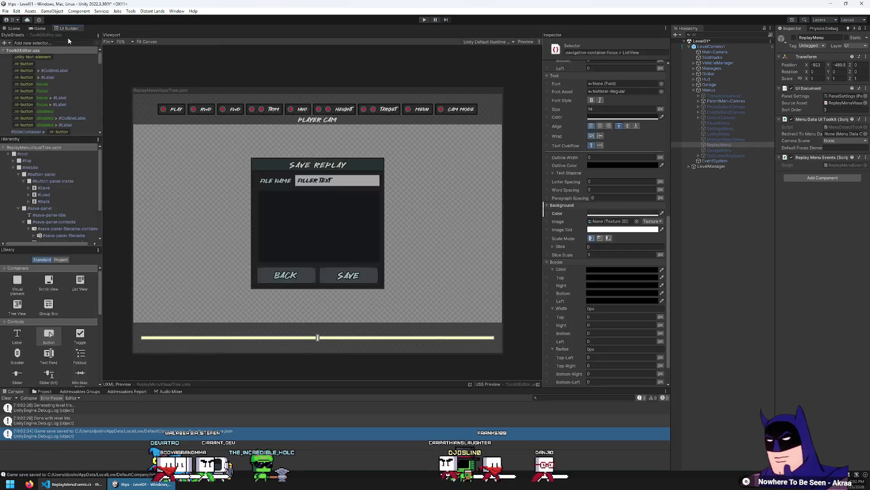
{"action": "scroll", "coordinate": [56, 99], "scroll_direction": "down", "scroll_amount": 5}
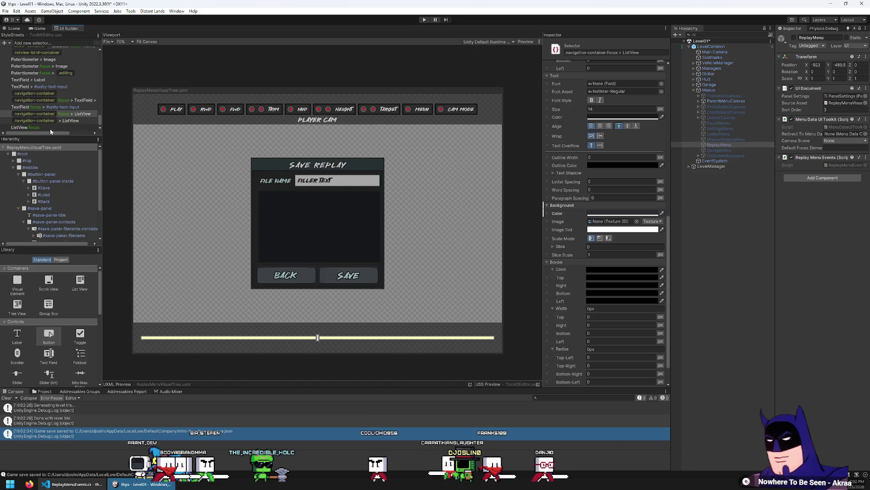
{"action": "left_click", "coordinate": [58, 44]}
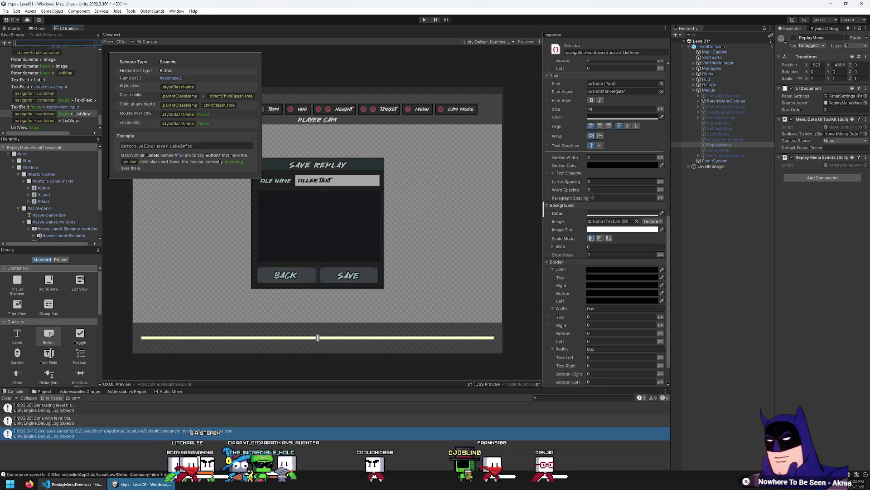
{"action": "key", "text": "Escape"}
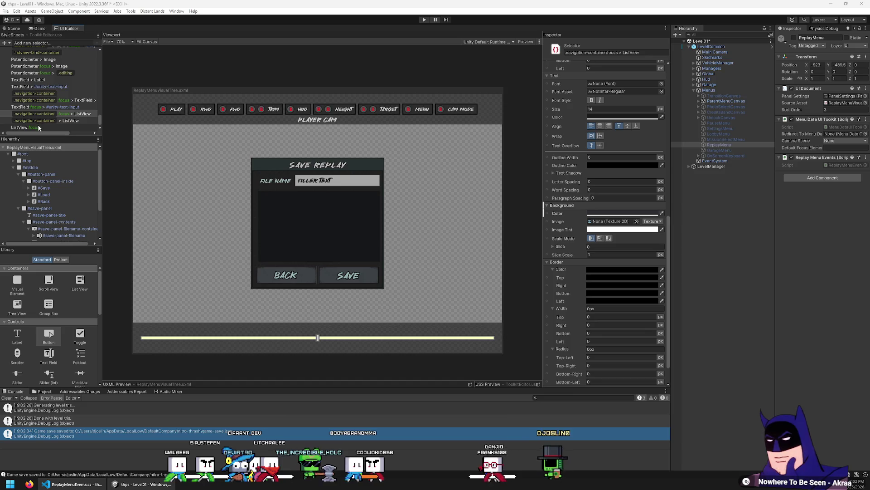
{"action": "left_click", "coordinate": [56, 43]}
{"action": "type", "text": ".list-row.unity-selected"}
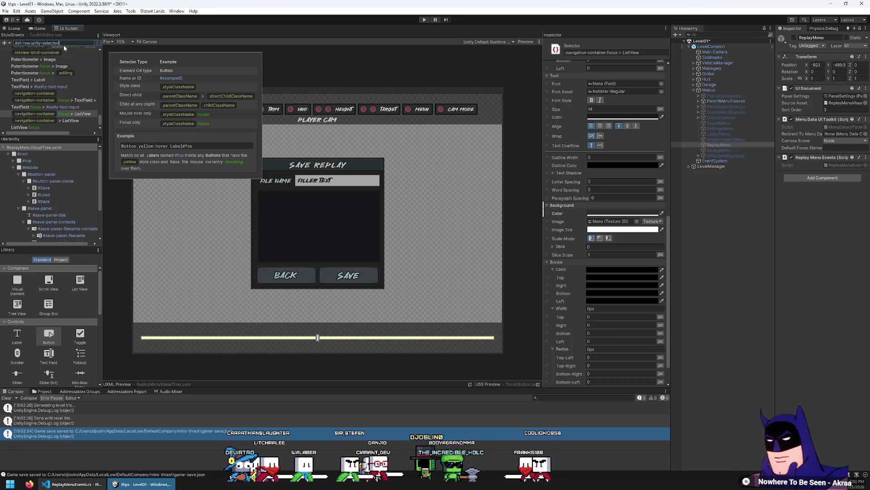
{"action": "key", "text": "BackSpace"}
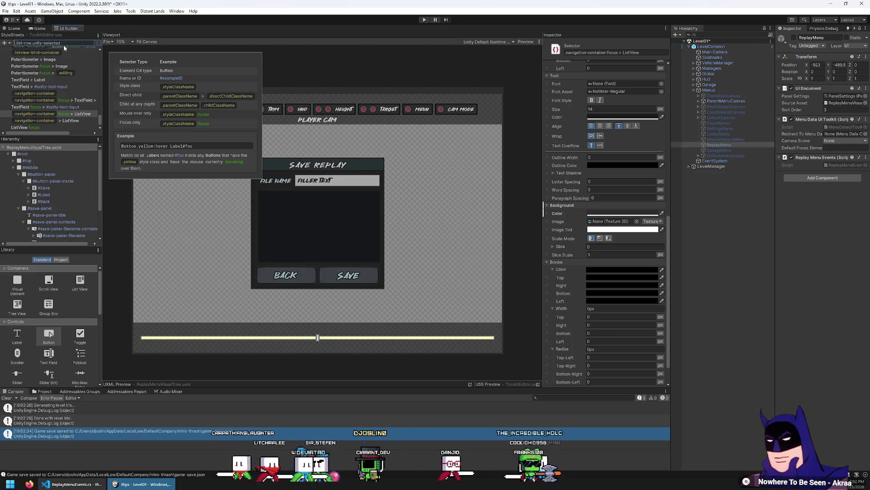
{"action": "type", "text": "navigation-container > ListView > .list-ro"}
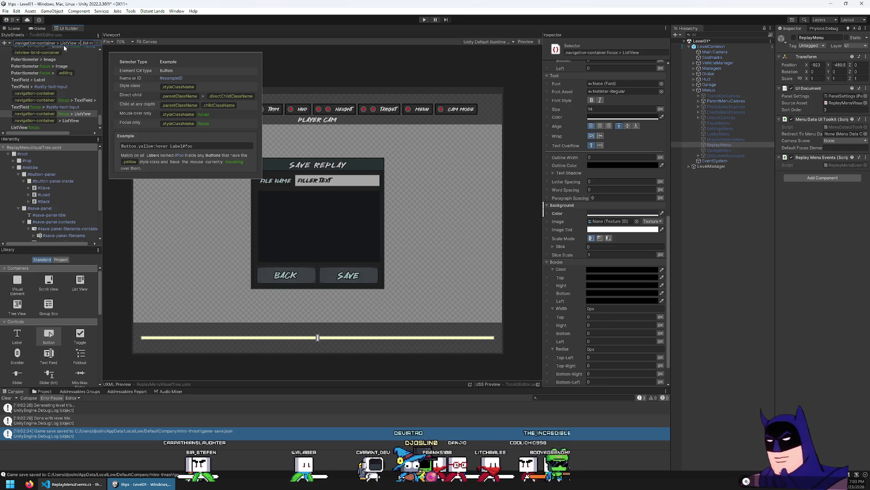
{"action": "key", "text": "Return"}
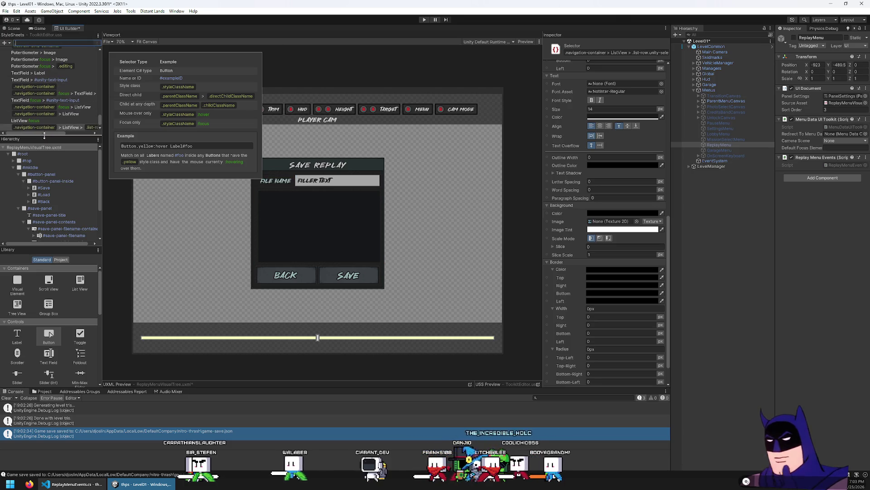
{"action": "left_click", "coordinate": [72, 129]}
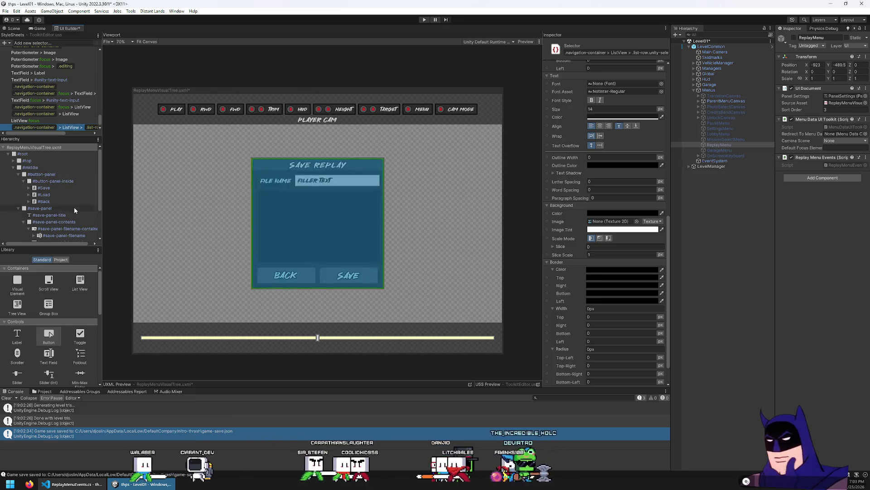
Turn on Show Border for save-panel-list and give it a 2px border with a colour.
{"action": "scroll", "coordinate": [73, 204], "scroll_direction": "down", "scroll_amount": 3}
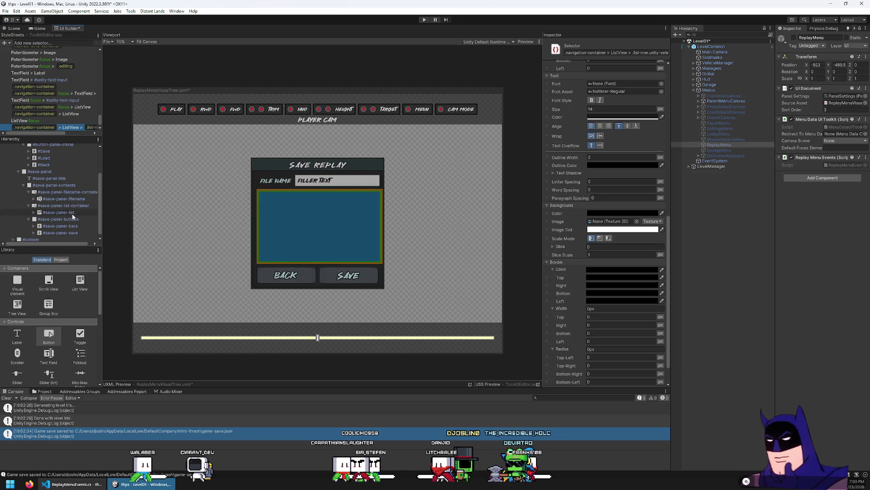
{"action": "left_click", "coordinate": [72, 213]}
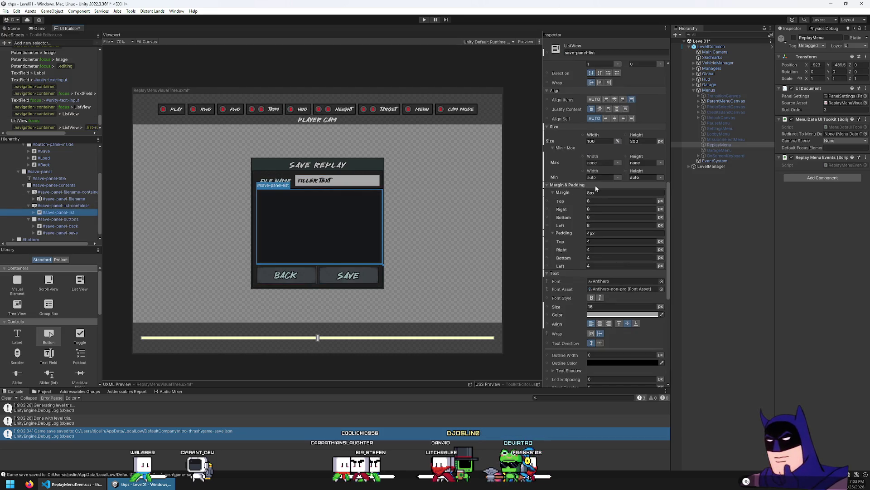
{"action": "scroll", "coordinate": [595, 186], "scroll_direction": "up", "scroll_amount": 10}
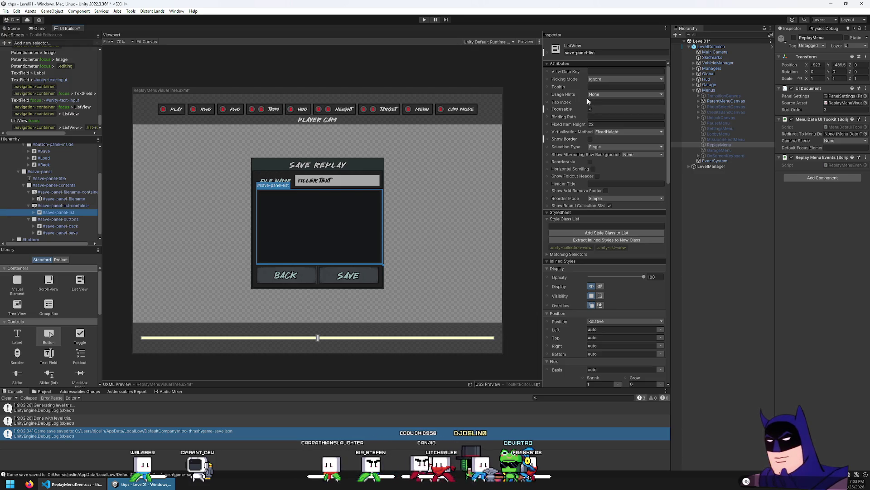
{"action": "left_click", "coordinate": [590, 139]}
{"action": "scroll", "coordinate": [601, 205], "scroll_direction": "down", "scroll_amount": 15}
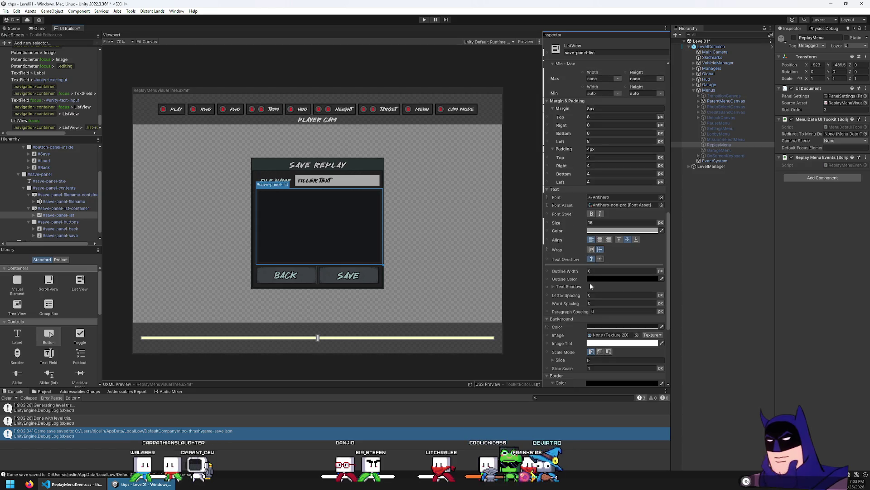
{"action": "scroll", "coordinate": [591, 275], "scroll_direction": "down", "scroll_amount": 5}
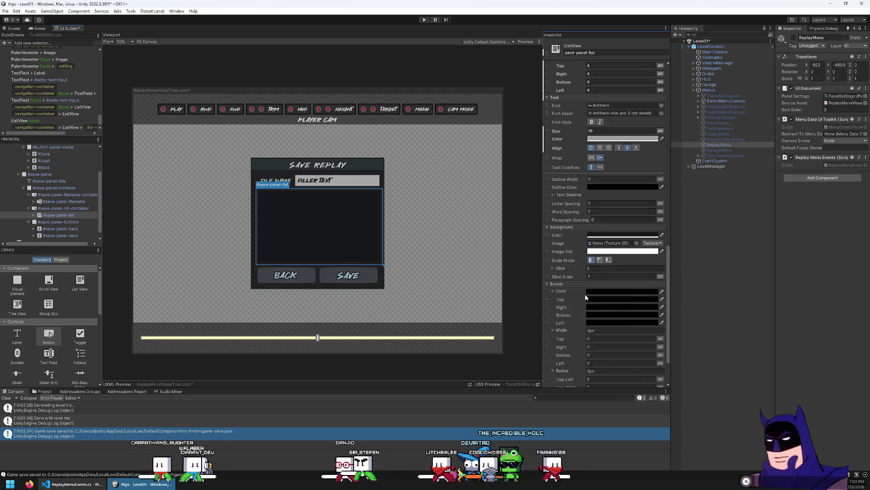
{"action": "left_click", "coordinate": [591, 292]}
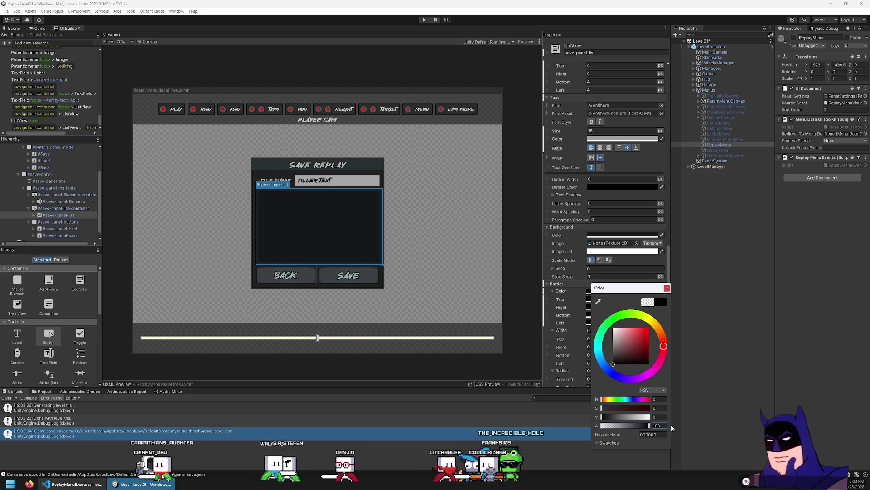
{"action": "left_click", "coordinate": [667, 288]}
{"action": "left_click", "coordinate": [606, 330]}
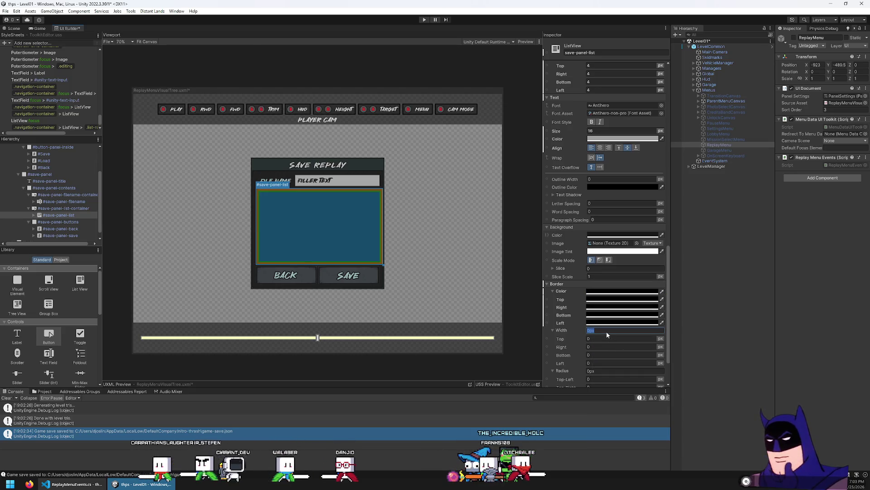
{"action": "left_click", "coordinate": [385, 234]}
{"action": "scroll", "coordinate": [379, 217], "scroll_direction": "up", "scroll_amount": 5}
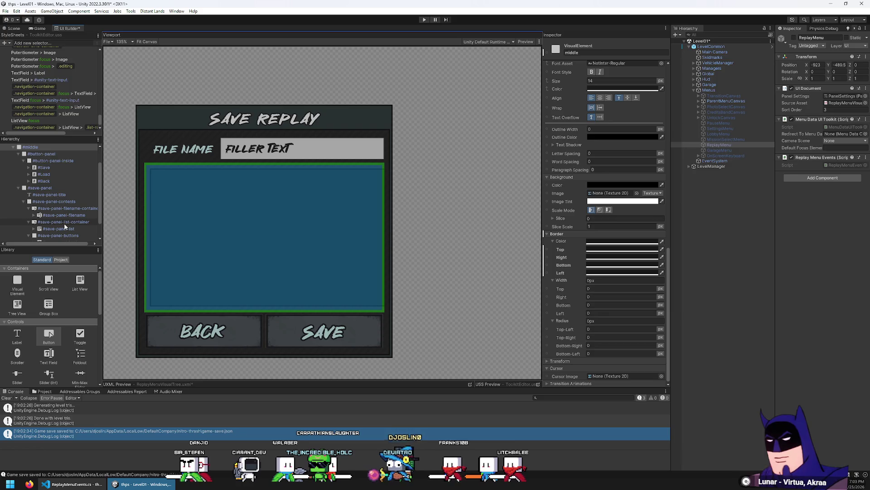
Reselect save-panel-list, edit its padding, then select save-panel-list-container.
{"action": "left_click", "coordinate": [66, 228]}
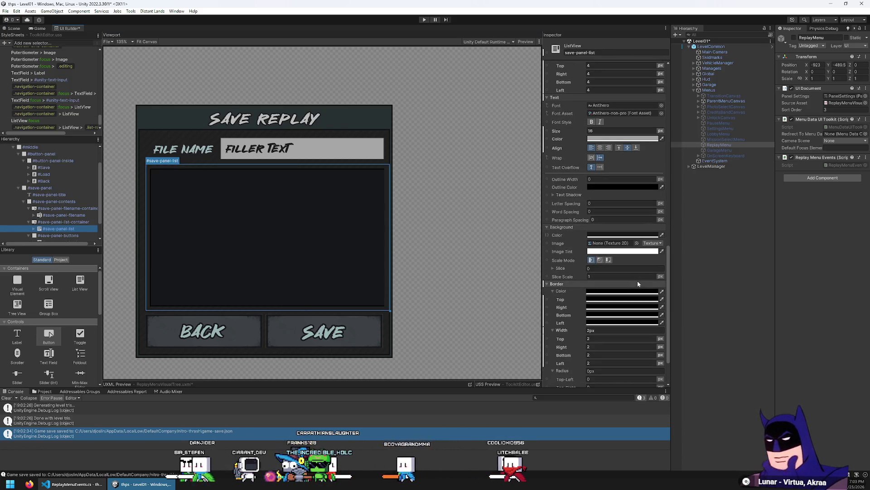
{"action": "scroll", "coordinate": [637, 281], "scroll_direction": "up", "scroll_amount": 3}
{"action": "scroll", "coordinate": [636, 281], "scroll_direction": "up", "scroll_amount": 2}
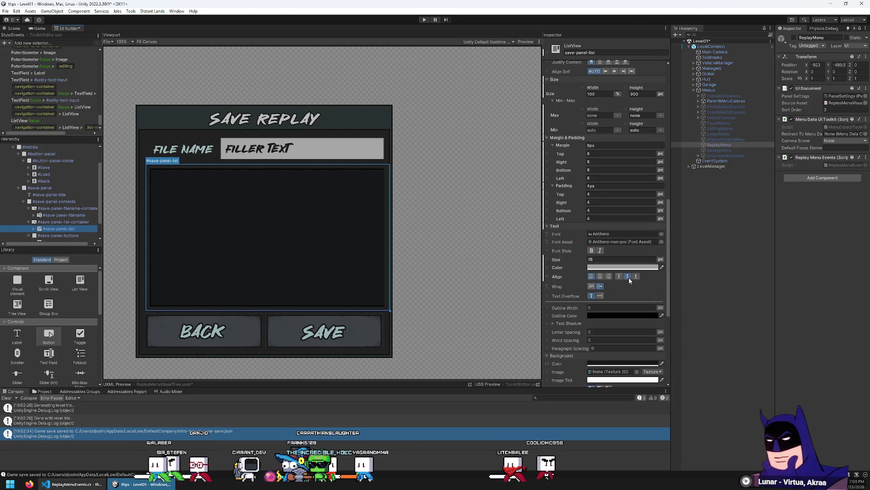
{"action": "left_click", "coordinate": [598, 185]}
{"action": "type", "text": "8"}
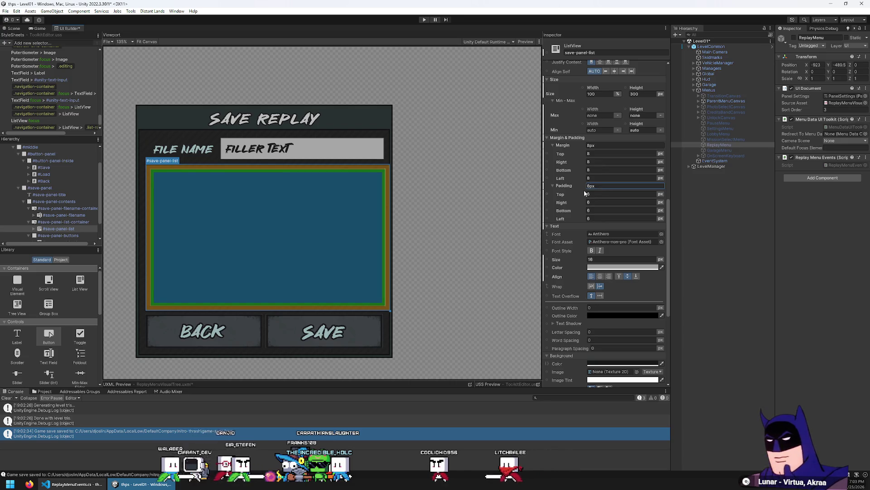
{"action": "left_click", "coordinate": [481, 210]}
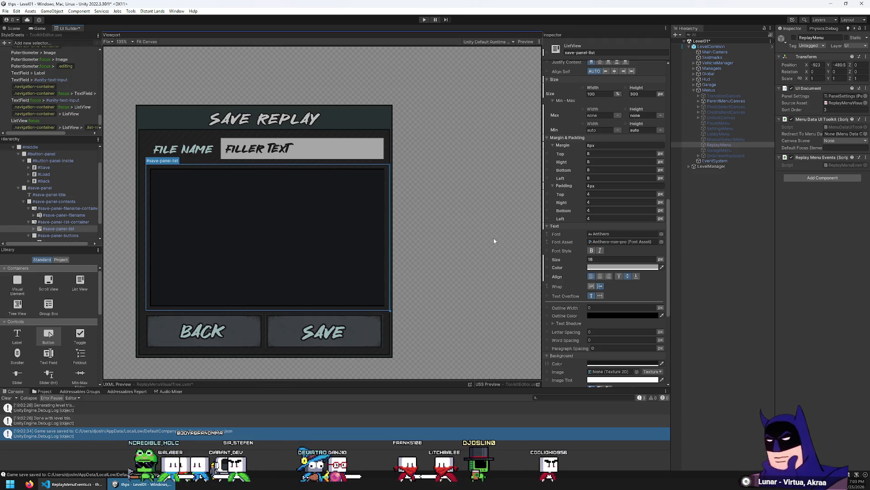
{"action": "scroll", "coordinate": [641, 228], "scroll_direction": "down", "scroll_amount": 5}
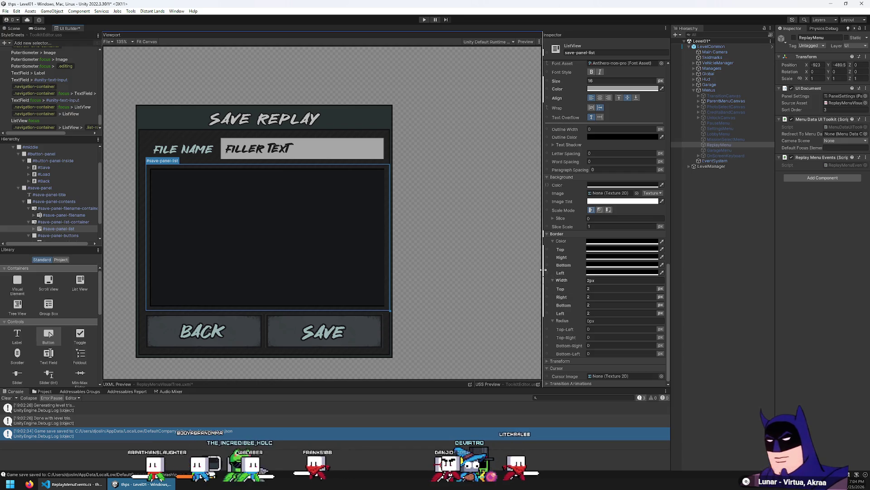
{"action": "left_click", "coordinate": [71, 222]}
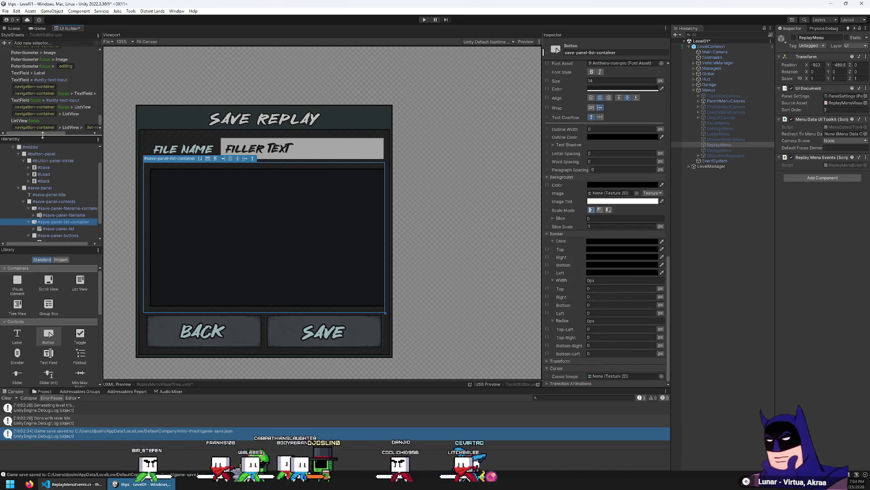
Set .navigation-container padding to 8px all round, then reduce top and bottom to 4px.
{"action": "left_click", "coordinate": [61, 86]}
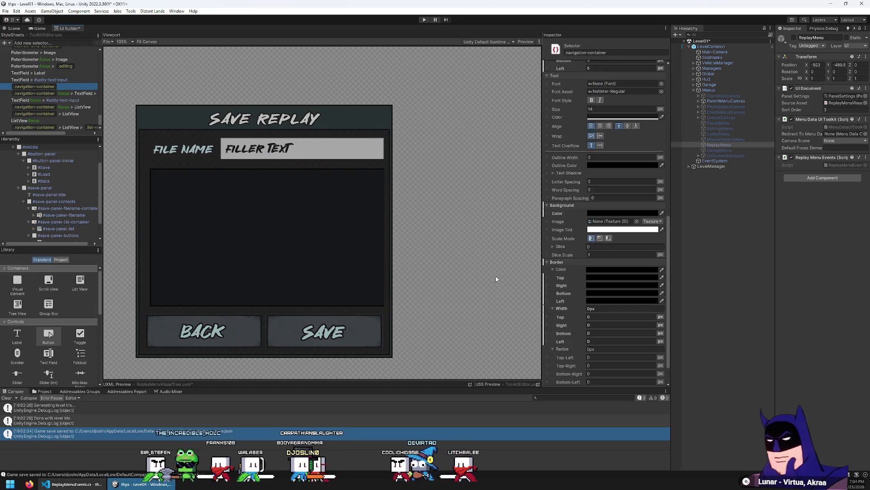
{"action": "scroll", "coordinate": [624, 310], "scroll_direction": "down", "scroll_amount": 2}
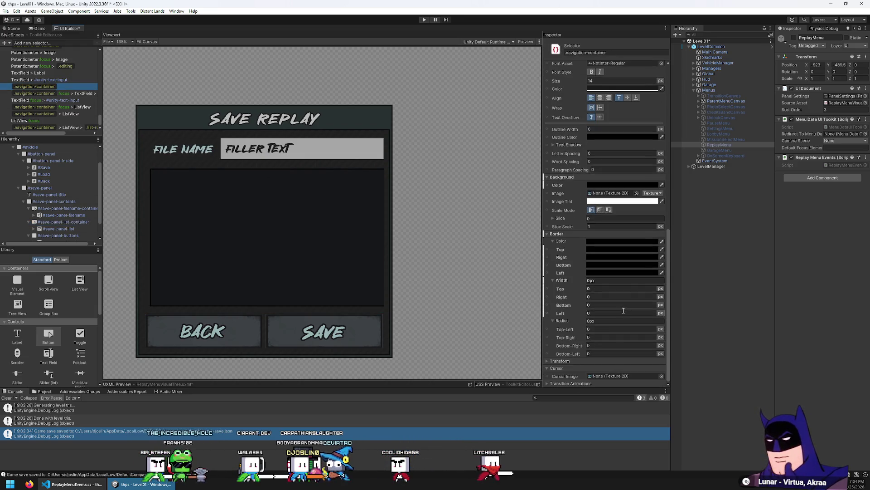
{"action": "scroll", "coordinate": [578, 164], "scroll_direction": "up", "scroll_amount": 3}
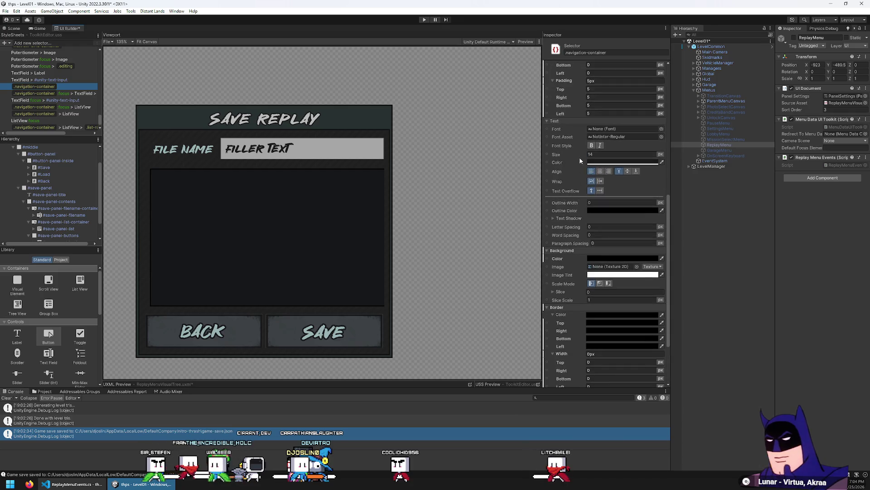
{"action": "scroll", "coordinate": [600, 230], "scroll_direction": "up", "scroll_amount": 5}
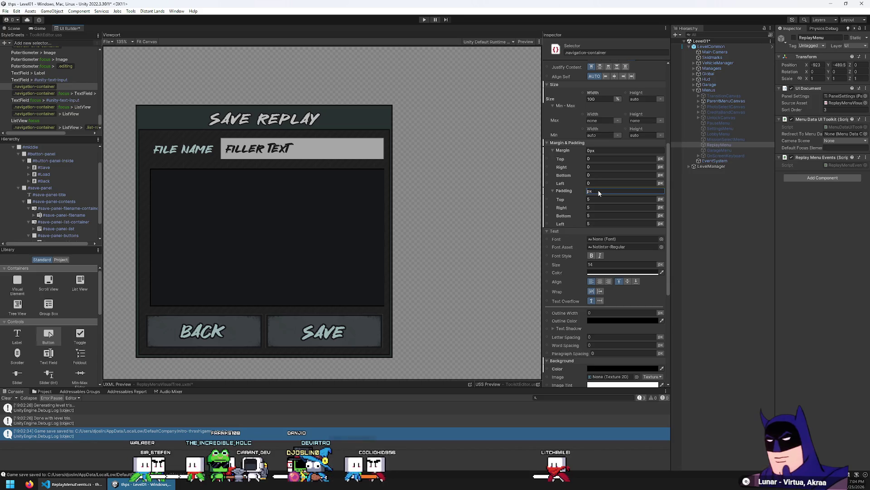
{"action": "type", "text": "8"}
{"action": "key", "text": "Return"}
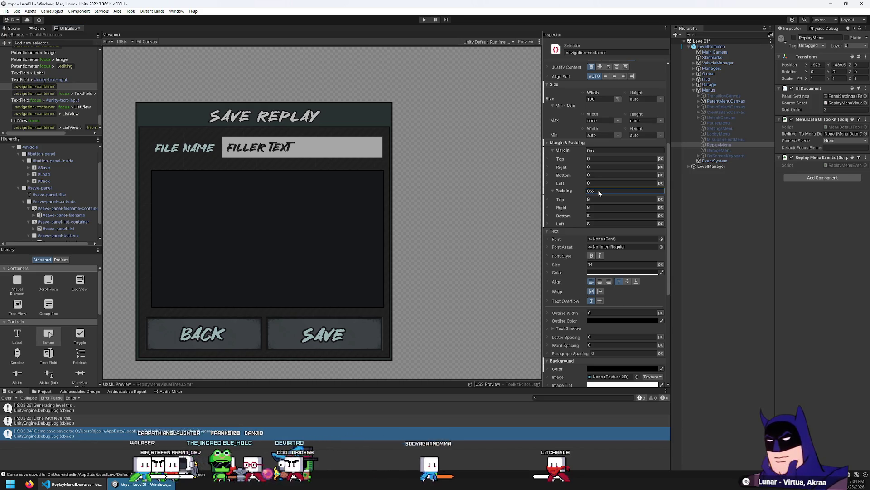
{"action": "left_click", "coordinate": [608, 198]}
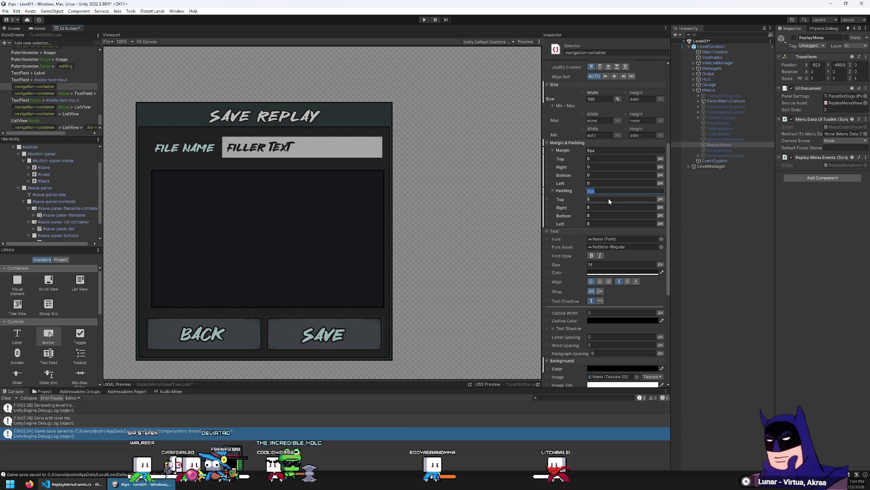
{"action": "type", "text": "4"}
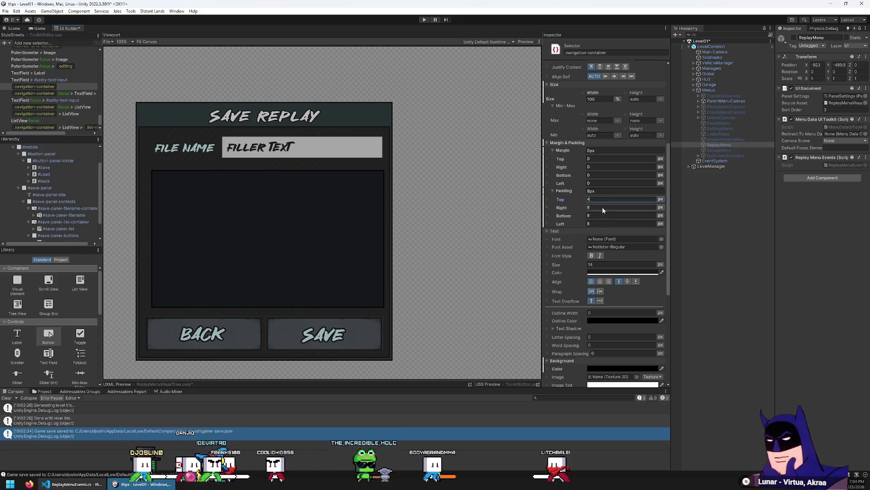
{"action": "left_click", "coordinate": [600, 213]}
{"action": "type", "text": "4"}
{"action": "key", "text": "Return"}
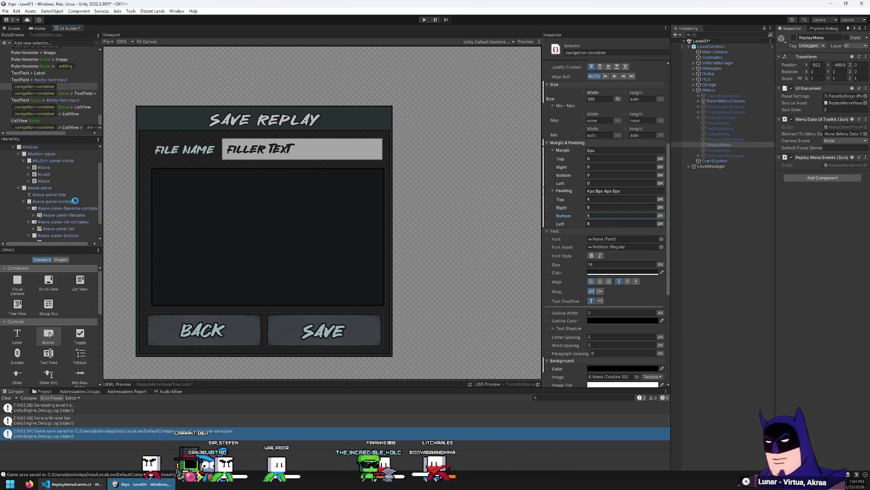
{"action": "scroll", "coordinate": [55, 231], "scroll_direction": "down", "scroll_amount": 1}
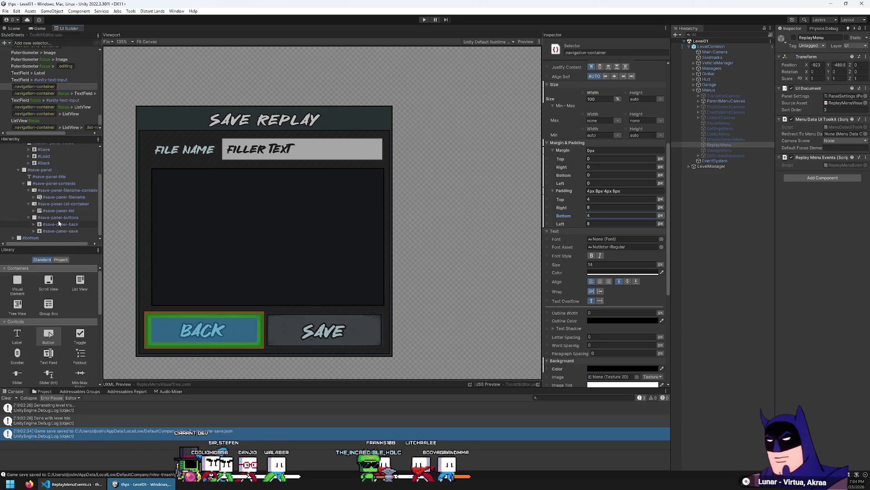
{"action": "left_click", "coordinate": [62, 210]}
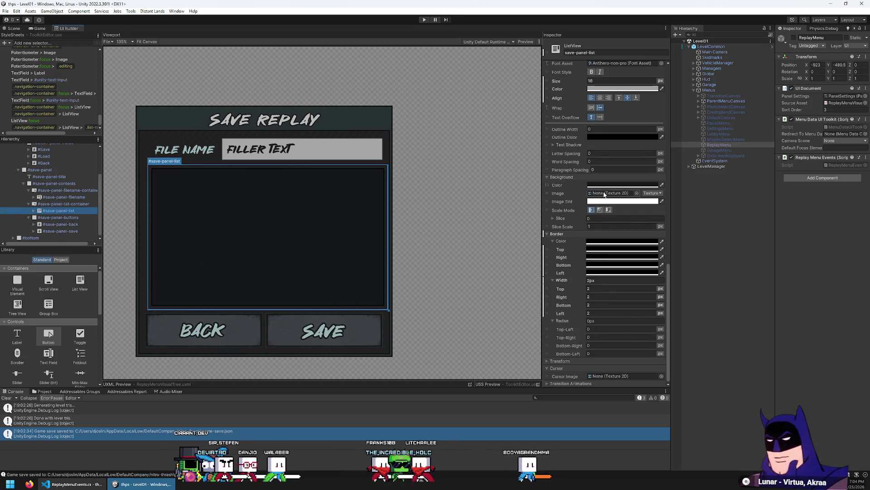
Make the list border colour partly transparent and save the UI document.
{"action": "left_click", "coordinate": [606, 246]}
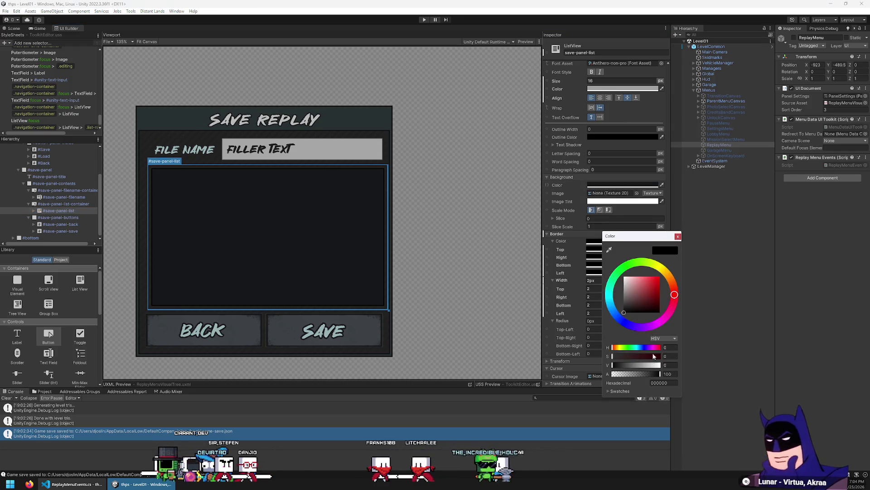
{"action": "left_click", "coordinate": [640, 373]}
{"action": "key", "text": "ctrl+s"}
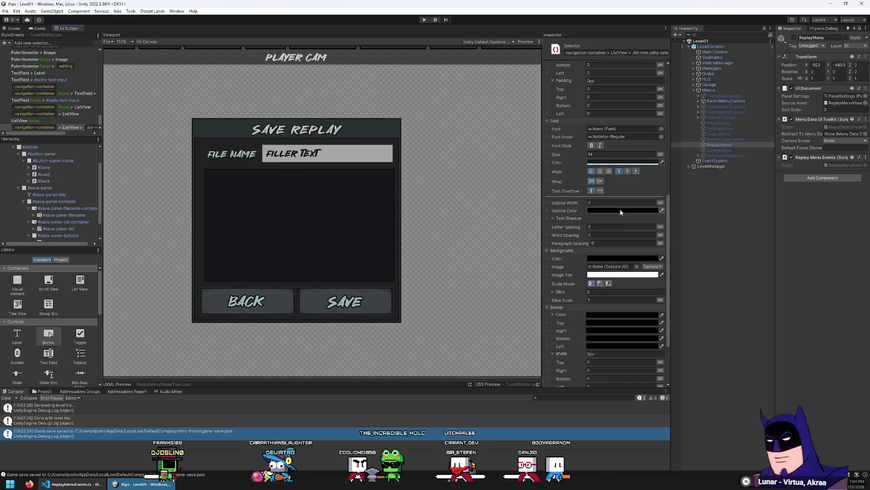
Set the selected-row background colour to 3C4247 and enter play mode.
{"action": "left_click", "coordinate": [652, 261]}
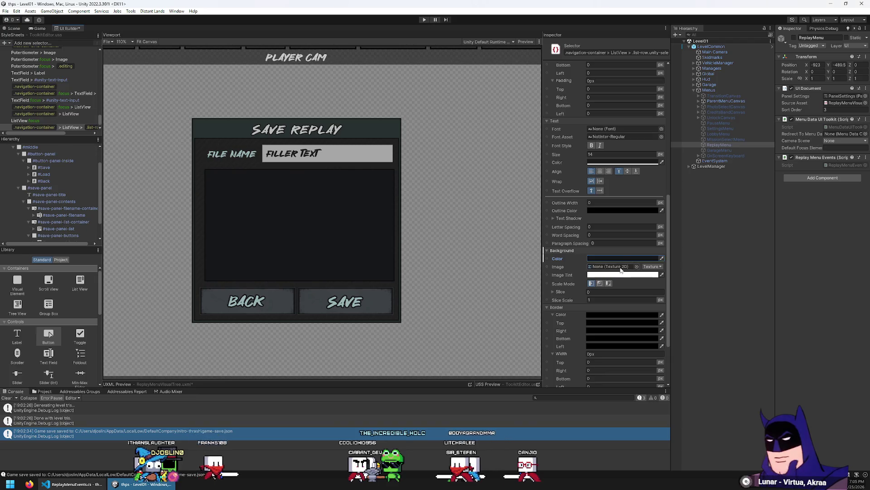
{"action": "left_click", "coordinate": [644, 381]}
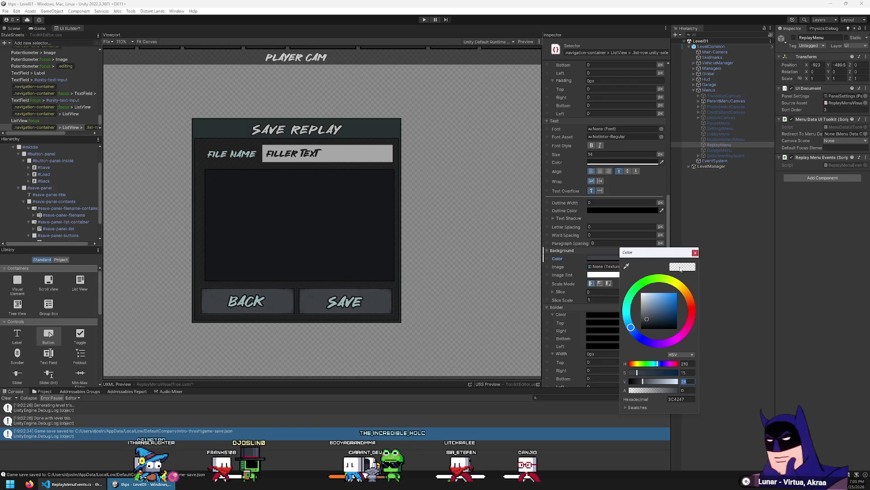
{"action": "left_click", "coordinate": [696, 252]}
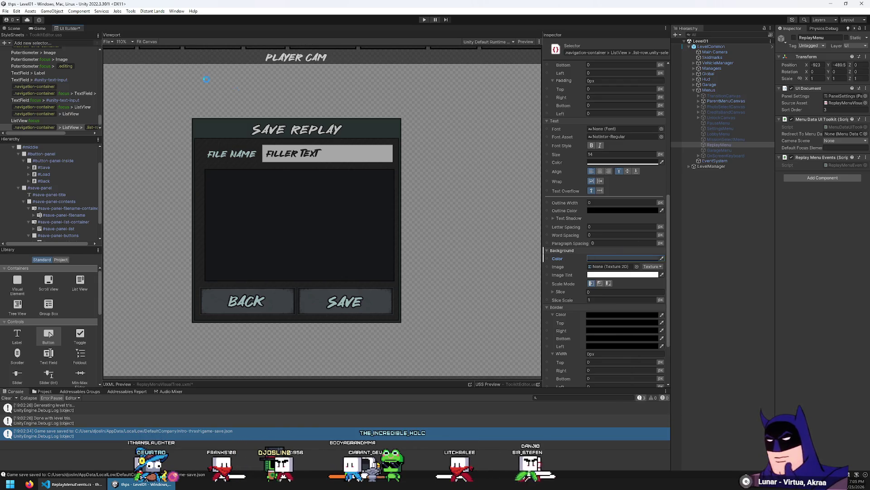
{"action": "left_click", "coordinate": [423, 20]}
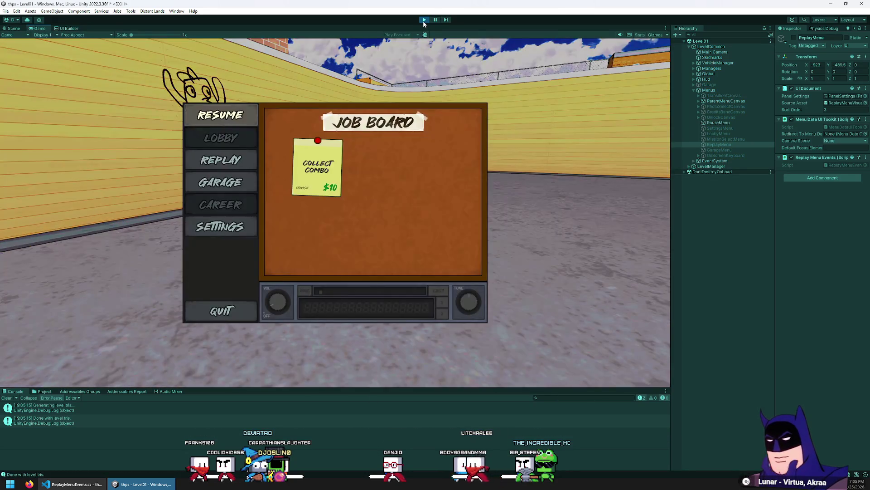
From the pause menu, go to Replay and open the Save Replay dialog.
{"action": "key", "text": "Down"}
{"action": "key", "text": "Return"}
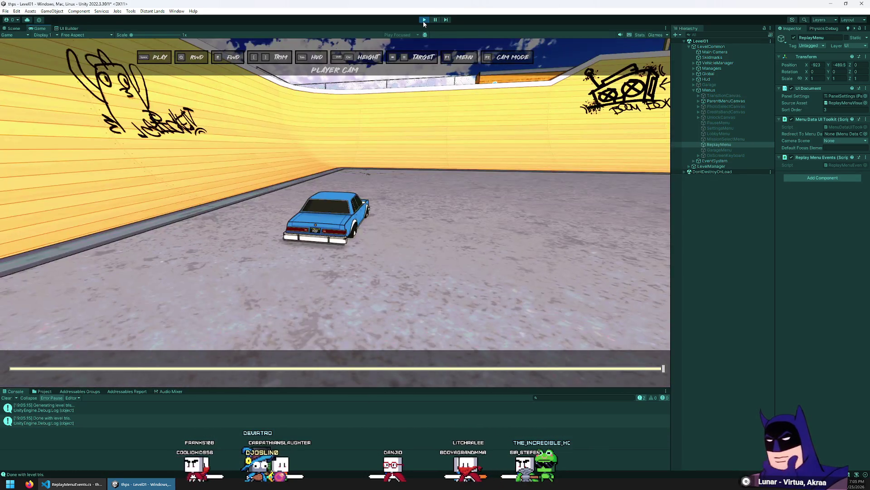
{"action": "key", "text": "Up"}
{"action": "key", "text": "Up"}
{"action": "key", "text": "Return"}
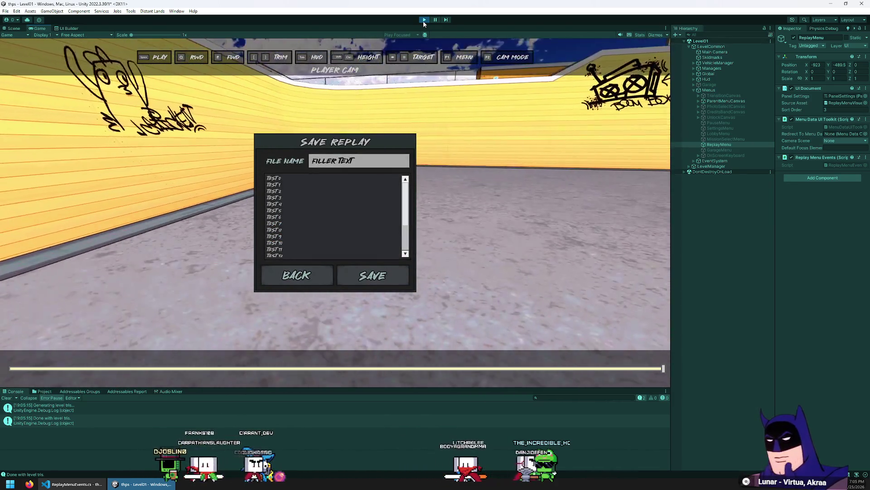
Move the list selection with arrow keys between Test 0, Test 8 and Test 10.
{"action": "key", "text": "Down"}
{"action": "key", "text": "Down"}
{"action": "key", "text": "Down"}
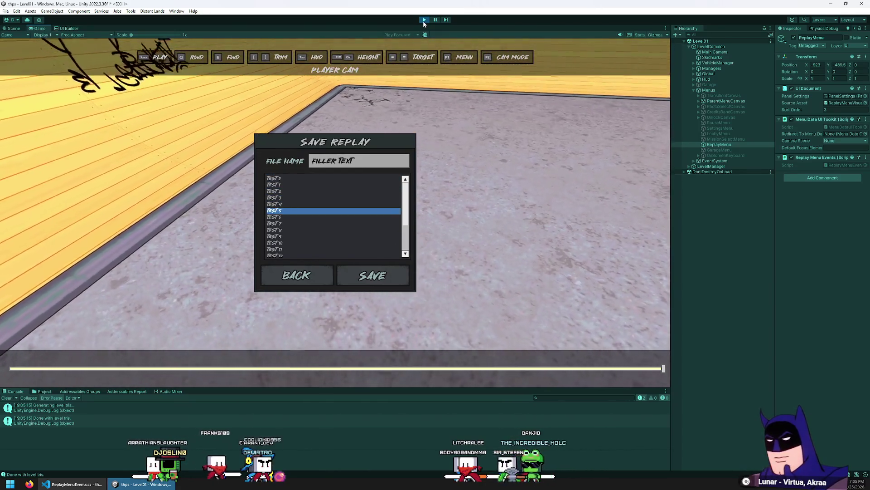
{"action": "key", "text": "Down"}
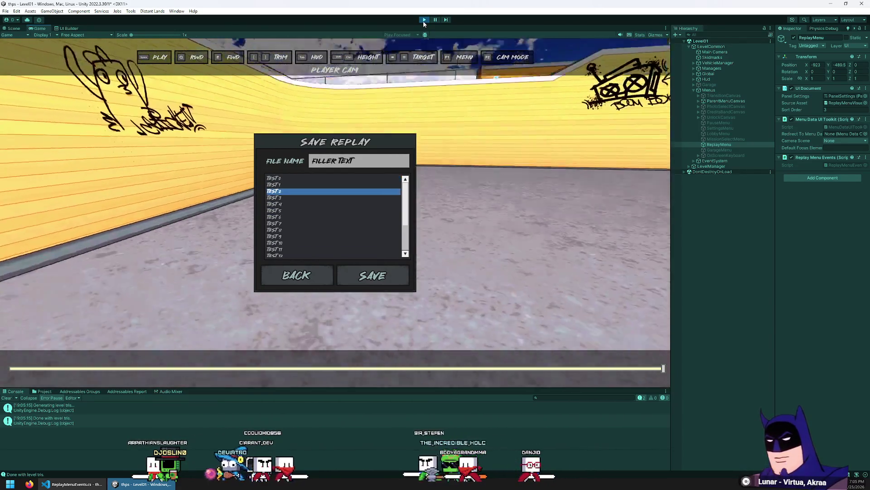
{"action": "key", "text": "Down"}
{"action": "key", "text": "Up"}
{"action": "key", "text": "Up"}
{"action": "key", "text": "Up"}
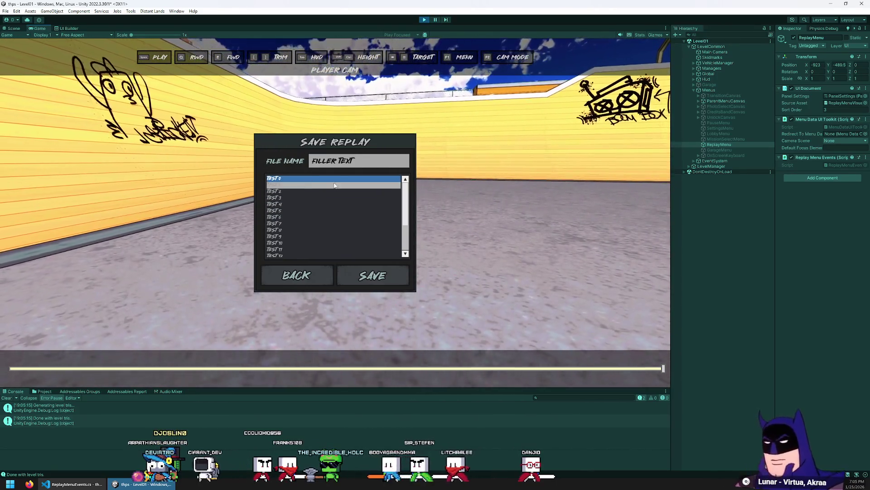
{"action": "key", "text": "Down"}
{"action": "key", "text": "Down"}
{"action": "key", "text": "Down"}
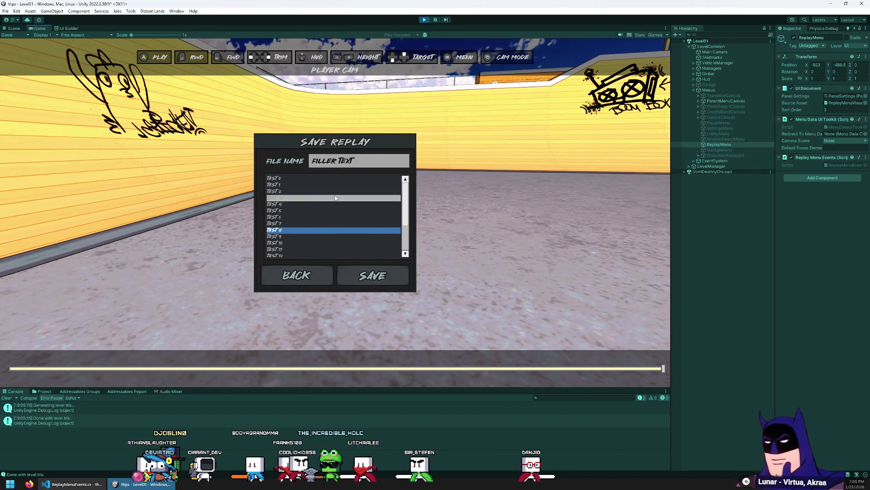
{"action": "key", "text": "Up"}
{"action": "key", "text": "Up"}
{"action": "key", "text": "Up"}
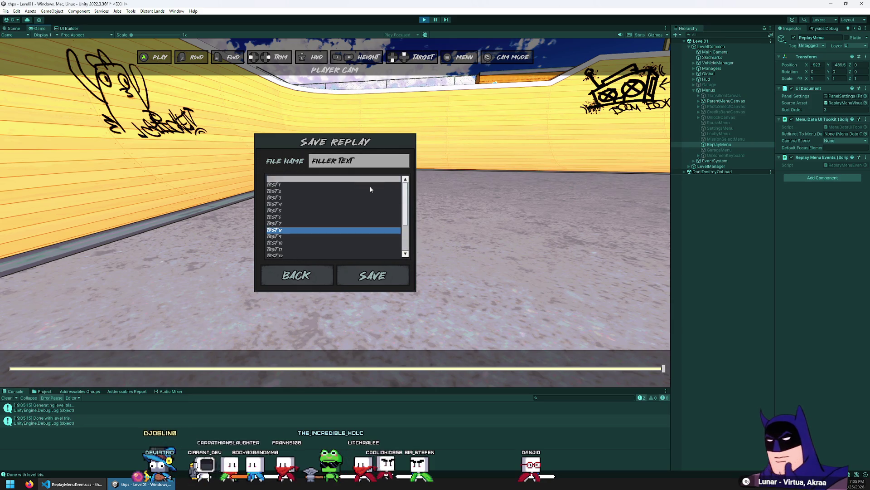
{"action": "key", "text": "Down"}
{"action": "key", "text": "Down"}
{"action": "key", "text": "Down"}
{"action": "scroll", "coordinate": [340, 242], "scroll_direction": "down", "scroll_amount": 2}
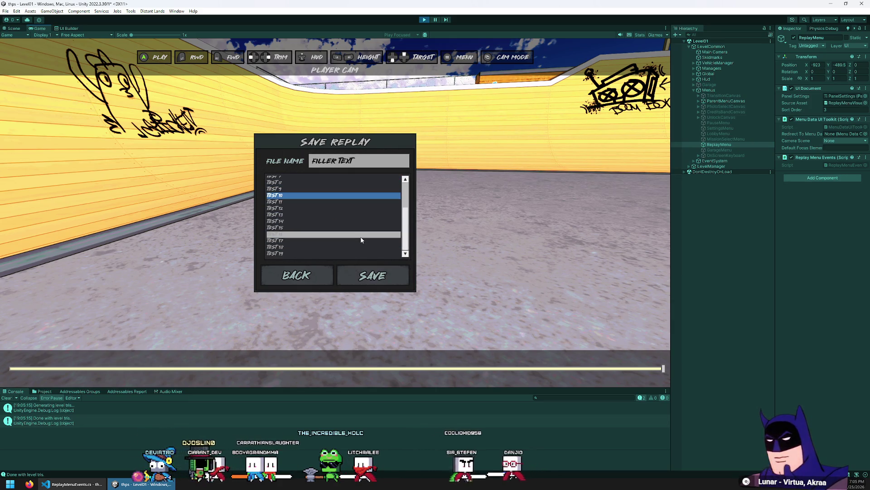
{"action": "scroll", "coordinate": [340, 208], "scroll_direction": "up", "scroll_amount": 2}
Click the Test 1 row, leave the Save Replay dialog and stop play mode.
{"action": "left_click", "coordinate": [327, 185]}
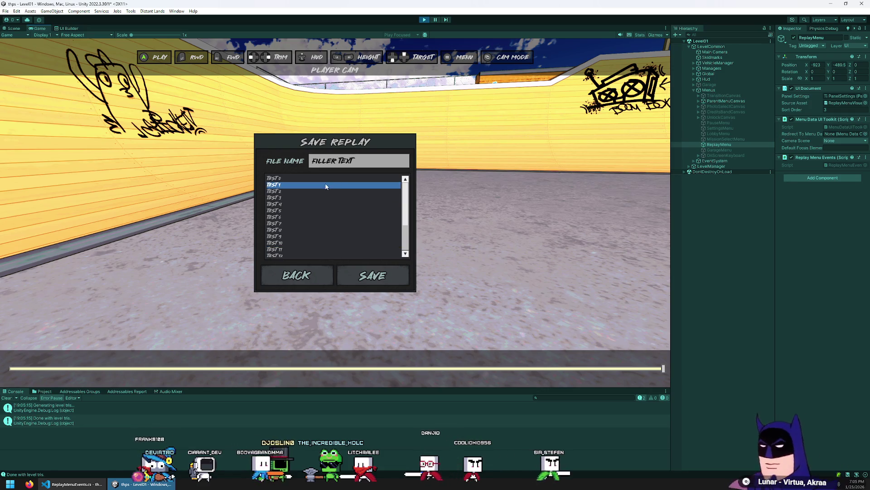
{"action": "left_click", "coordinate": [319, 179]}
{"action": "left_click", "coordinate": [308, 277]}
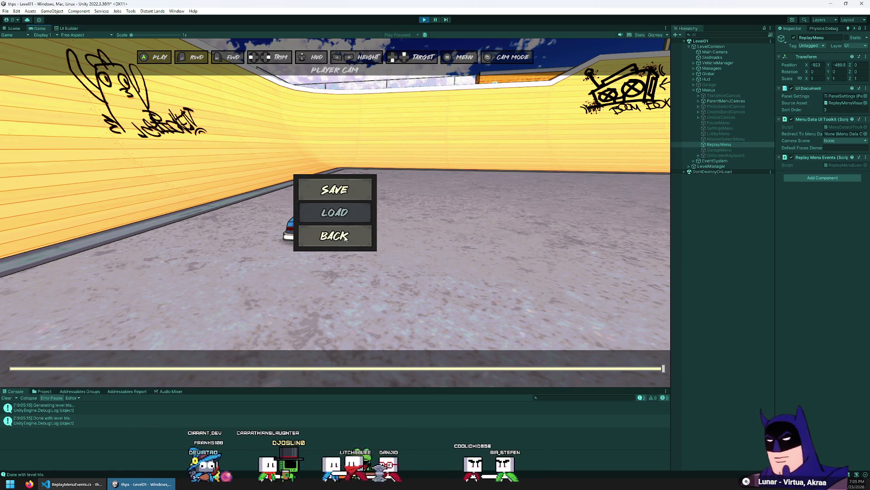
{"action": "left_click", "coordinate": [429, 19]}
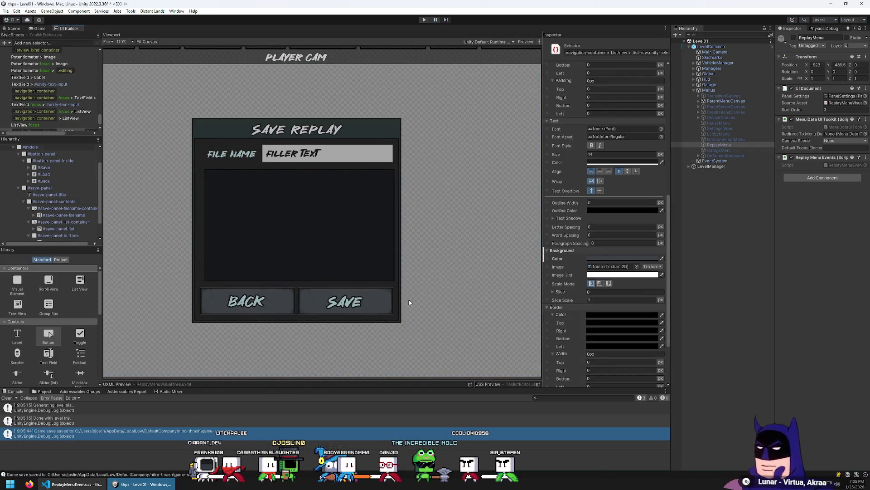
Widen the StyleSheets and Hierarchy panels.
{"action": "scroll", "coordinate": [50, 127], "scroll_direction": "down", "scroll_amount": 1}
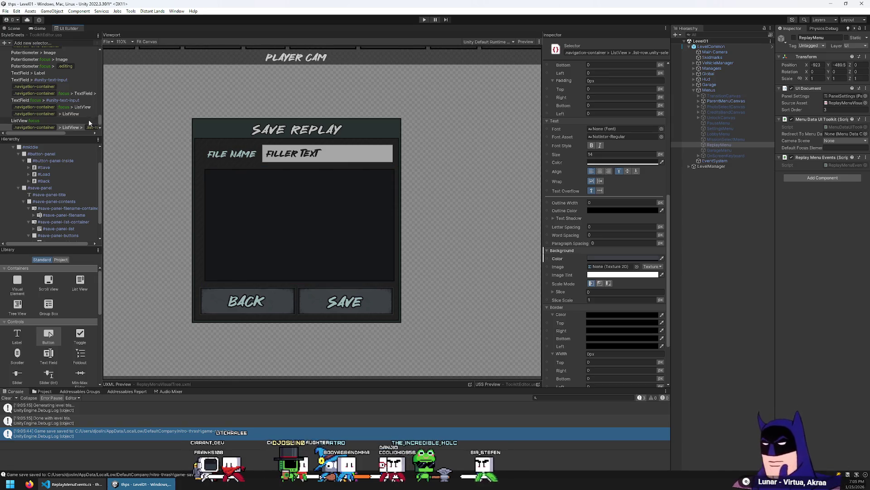
{"action": "mouse_move", "coordinate": [100, 127]}
{"action": "left_mouse_down"}
{"action": "mouse_move", "coordinate": [168, 128]}
{"action": "mouse_move", "coordinate": [152, 129]}
{"action": "left_mouse_up"}
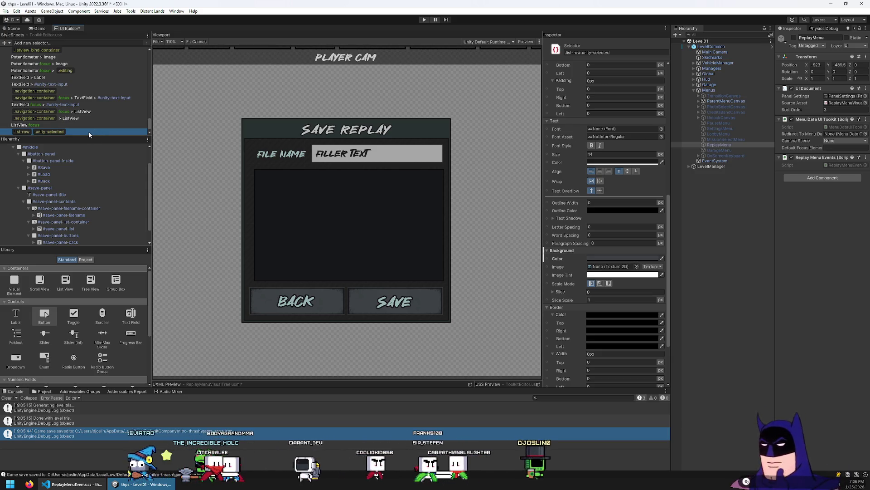
{"action": "scroll", "coordinate": [89, 131], "scroll_direction": "down", "scroll_amount": 1}
Rename the duplicated .list-row.unity-selected selector to .list-row:hover.
{"action": "double_click", "coordinate": [89, 131]}
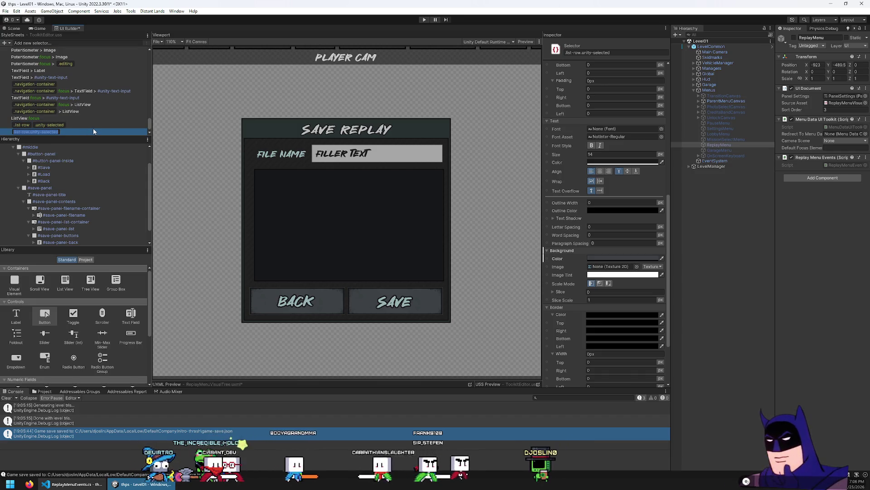
{"action": "key", "text": "Home"}
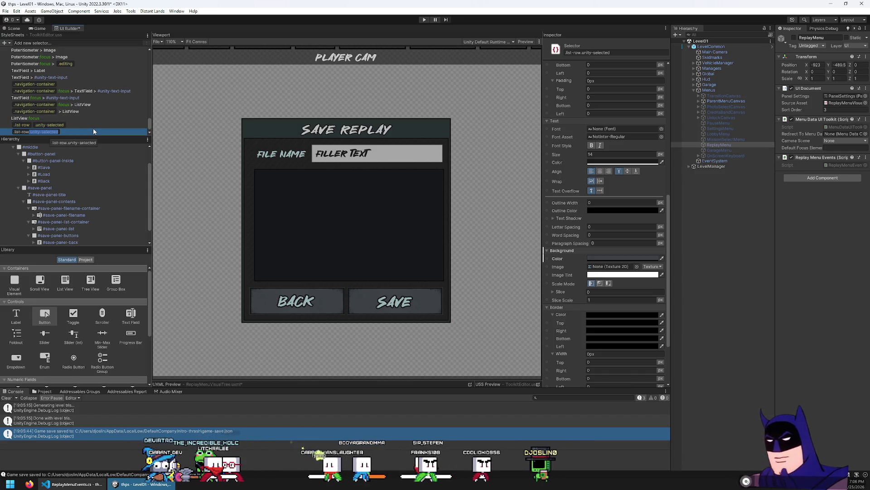
{"action": "key", "text": "shift+End"}
{"action": "type", "text": ":hover"}
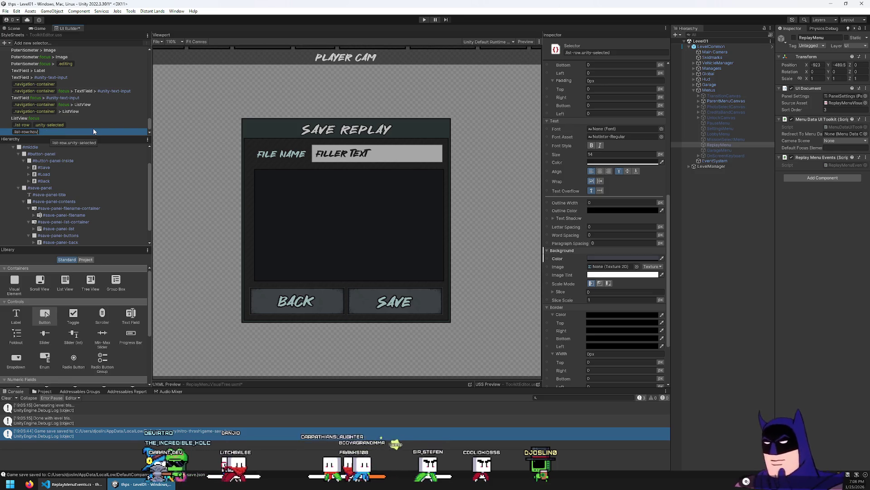
{"action": "key", "text": "Return"}
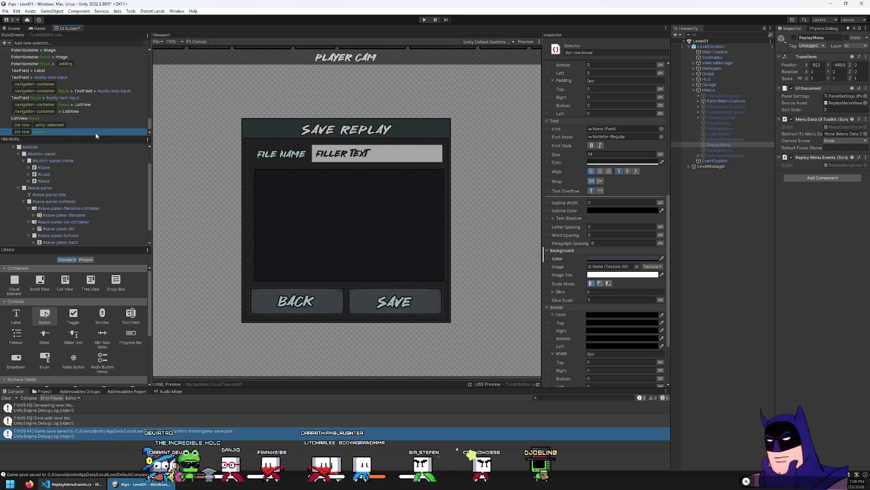
{"action": "scroll", "coordinate": [575, 251], "scroll_direction": "down", "scroll_amount": 3}
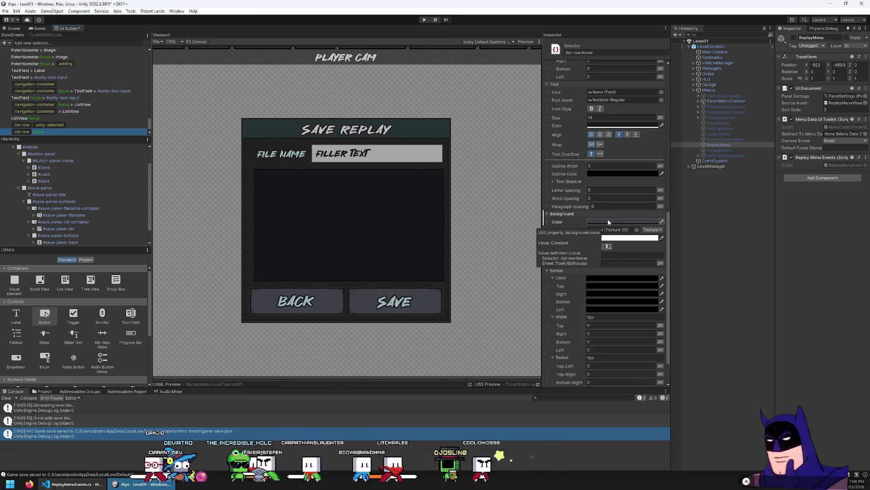
Enter play mode and open the Save Replay dialog from the Replay screen.
{"action": "left_click", "coordinate": [424, 20]}
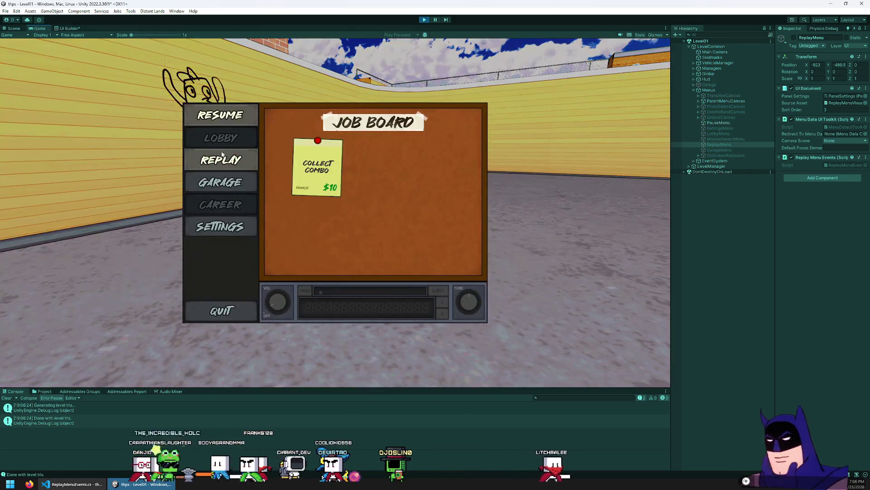
{"action": "left_click", "coordinate": [222, 155]}
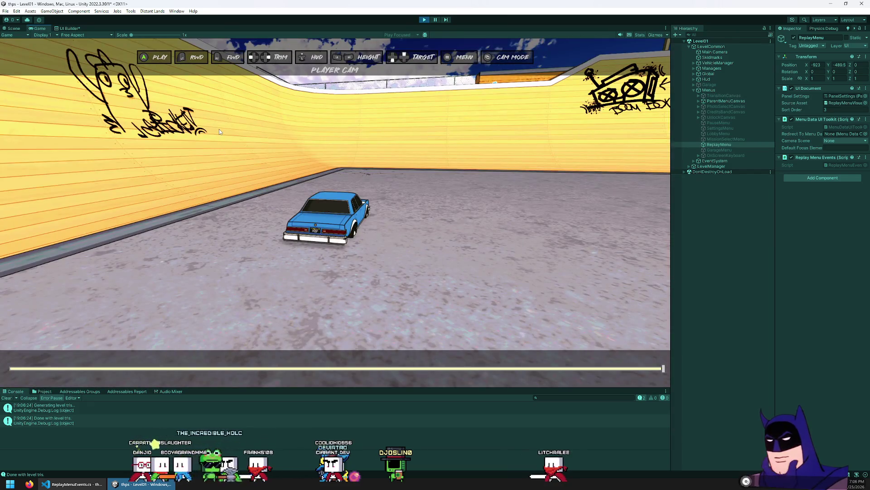
{"action": "left_click", "coordinate": [320, 195]}
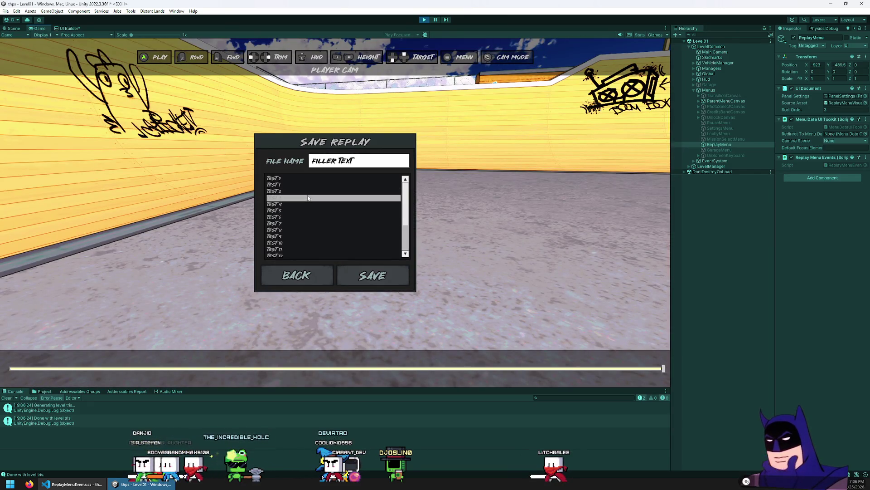
Select the Test 5, Test 3 and Test 1 rows, leave the dialog and stop play mode.
{"action": "left_click", "coordinate": [317, 210]}
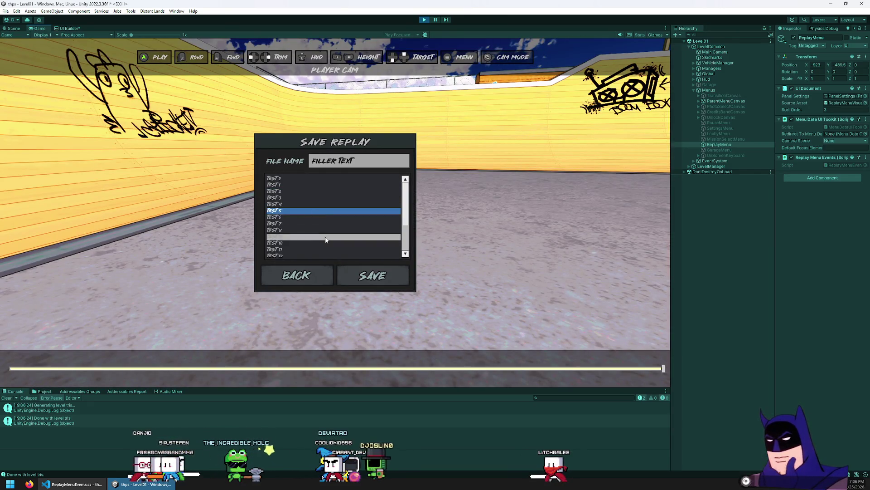
{"action": "left_click", "coordinate": [312, 197]}
{"action": "left_click", "coordinate": [312, 184]}
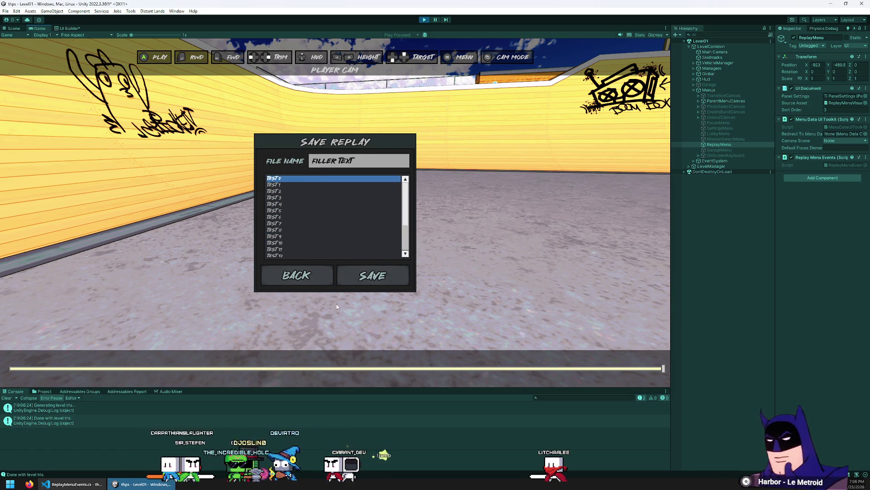
{"action": "left_click", "coordinate": [297, 276]}
{"action": "left_click", "coordinate": [424, 20]}
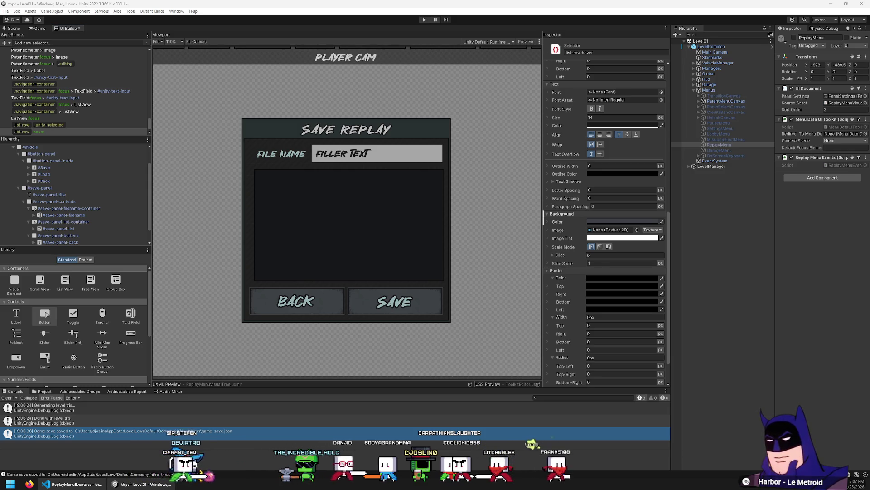
Switch to the browser and open the forum thread on ListView selected-item styling.
{"action": "key", "text": "alt+Tab"}
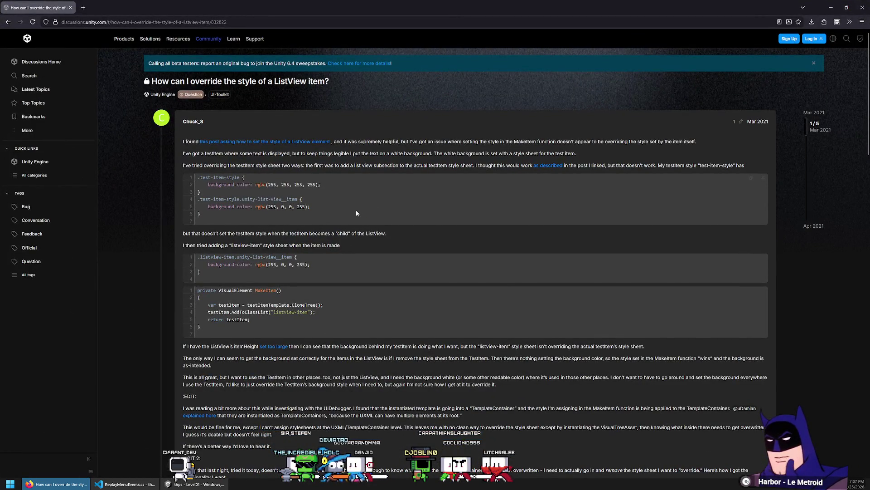
{"action": "scroll", "coordinate": [356, 213], "scroll_direction": "down", "scroll_amount": 10}
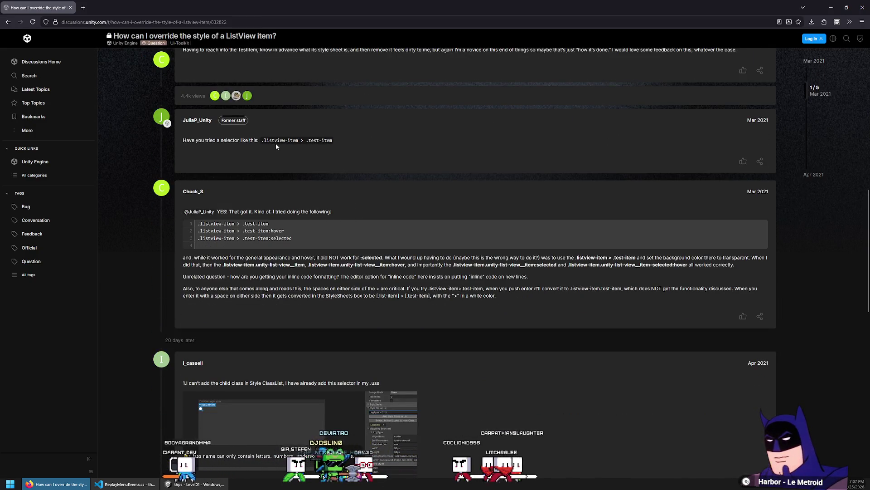
{"action": "scroll", "coordinate": [276, 146], "scroll_direction": "up", "scroll_amount": 8}
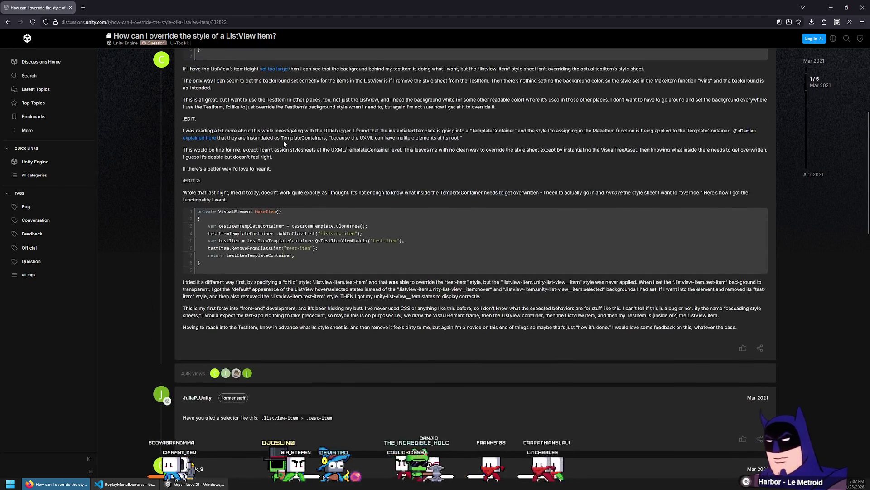
{"action": "scroll", "coordinate": [289, 145], "scroll_direction": "up", "scroll_amount": 2}
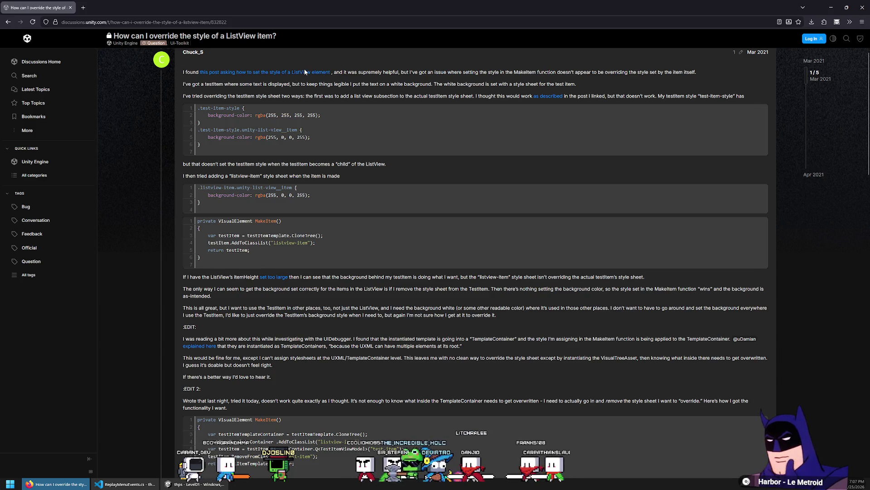
{"action": "left_click", "coordinate": [124, 10]}
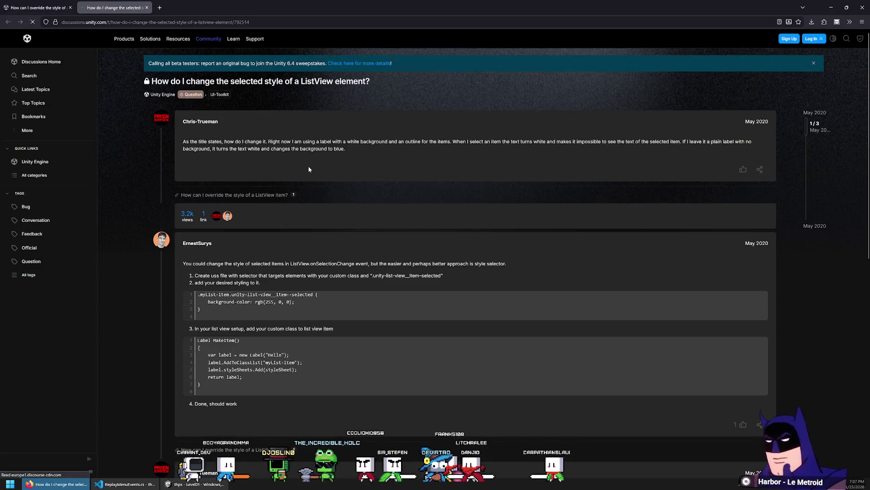
{"action": "scroll", "coordinate": [308, 168], "scroll_direction": "down", "scroll_amount": 1}
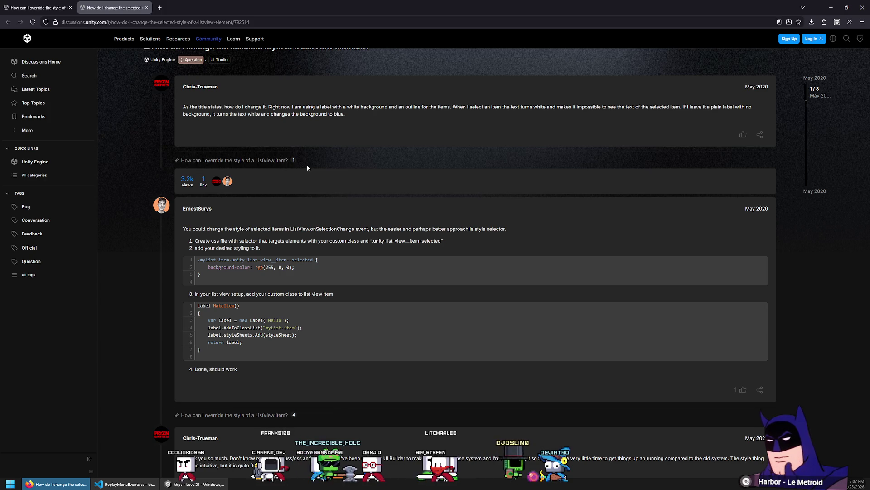
{"action": "scroll", "coordinate": [293, 169], "scroll_direction": "down", "scroll_amount": 3}
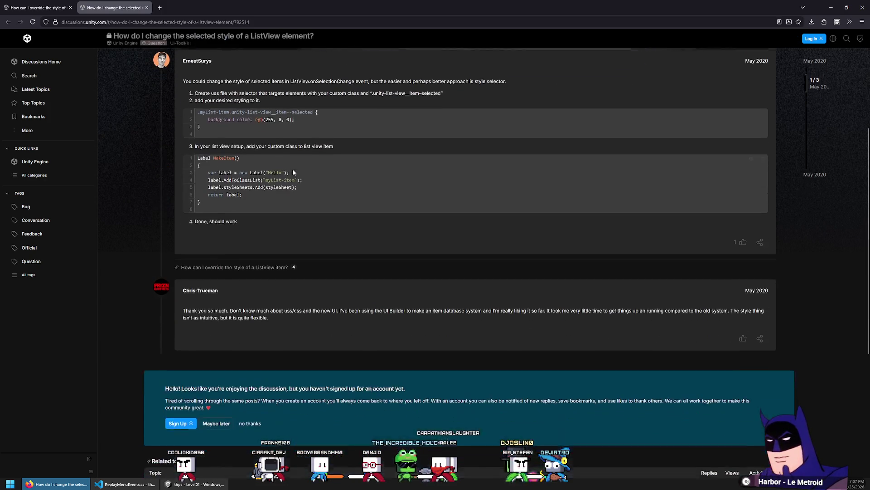
{"action": "scroll", "coordinate": [293, 166], "scroll_direction": "up", "scroll_amount": 1}
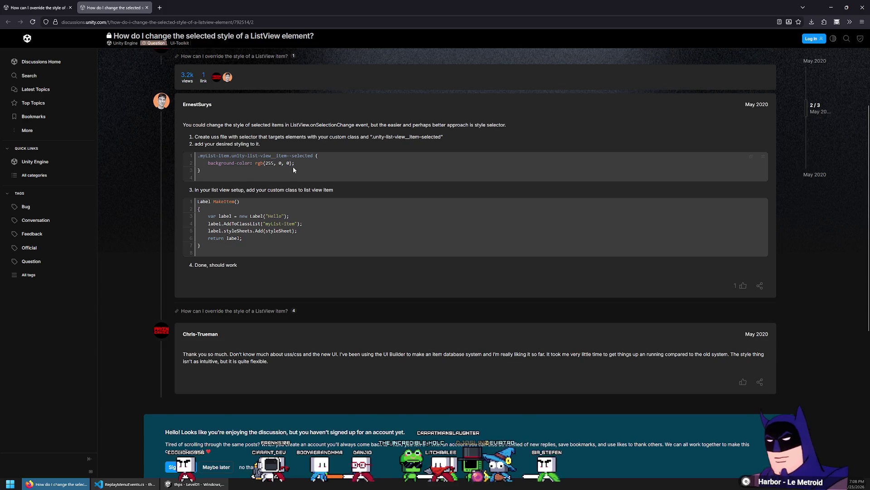
{"action": "scroll", "coordinate": [293, 166], "scroll_direction": "up", "scroll_amount": 1}
Copy the example selected-item selector from the answer's code and return to Unity.
{"action": "left_click_drag", "start_coordinate": [313, 225], "coordinate": [198, 228]}
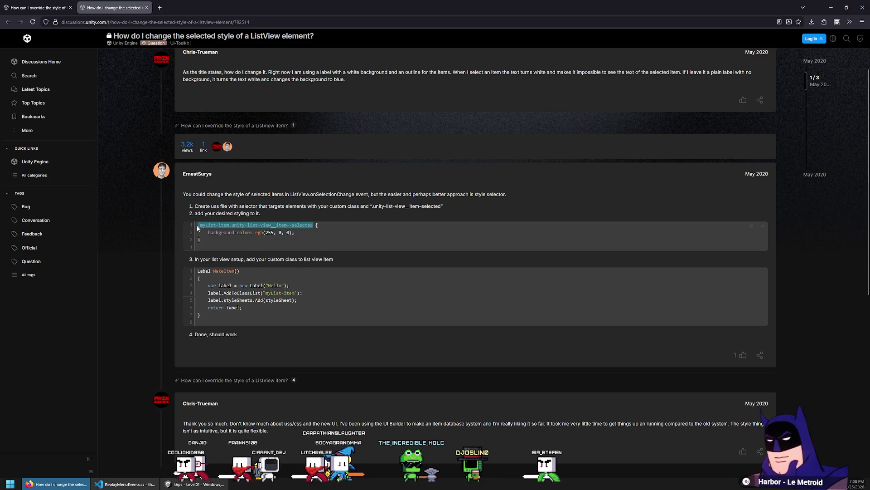
{"action": "right_click", "coordinate": [202, 226]}
{"action": "left_click", "coordinate": [218, 231]}
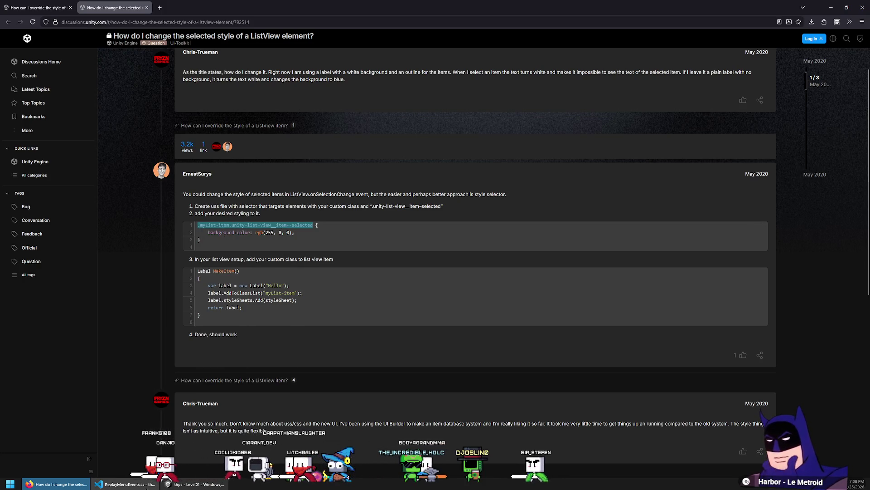
{"action": "left_click", "coordinate": [131, 484]}
{"action": "left_click", "coordinate": [195, 485]}
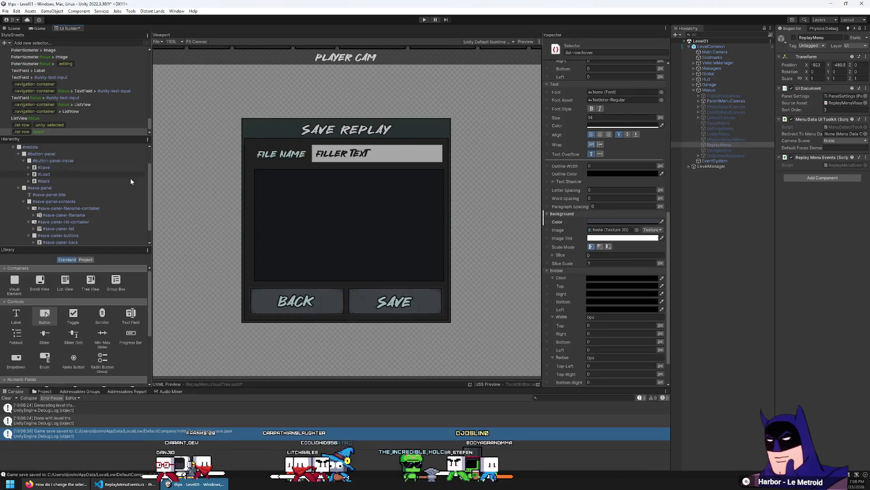
Add the replay-list style class to the save-panel-list ListView.
{"action": "scroll", "coordinate": [119, 201], "scroll_direction": "down", "scroll_amount": 1}
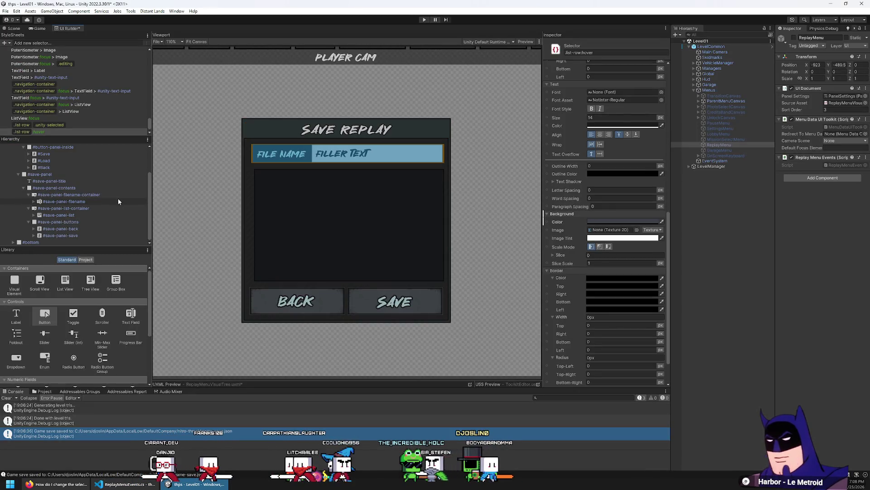
{"action": "left_click", "coordinate": [80, 216]}
{"action": "scroll", "coordinate": [573, 186], "scroll_direction": "up", "scroll_amount": 10}
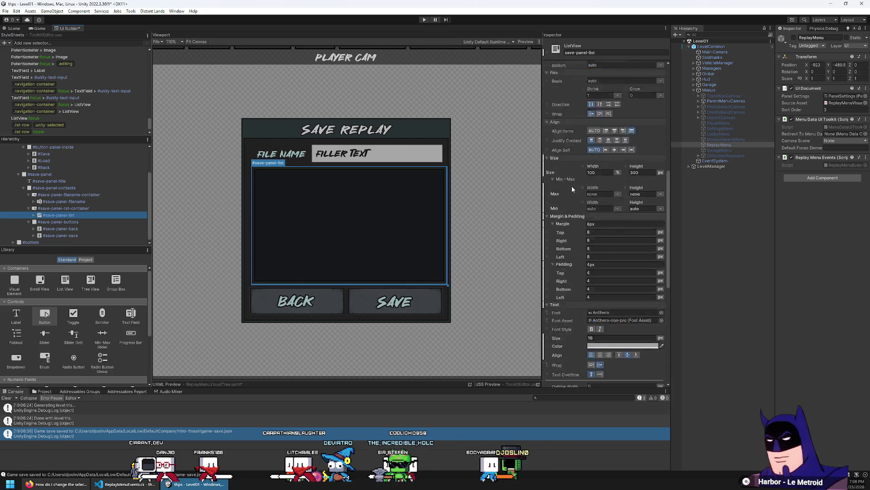
{"action": "scroll", "coordinate": [583, 142], "scroll_direction": "up", "scroll_amount": 3}
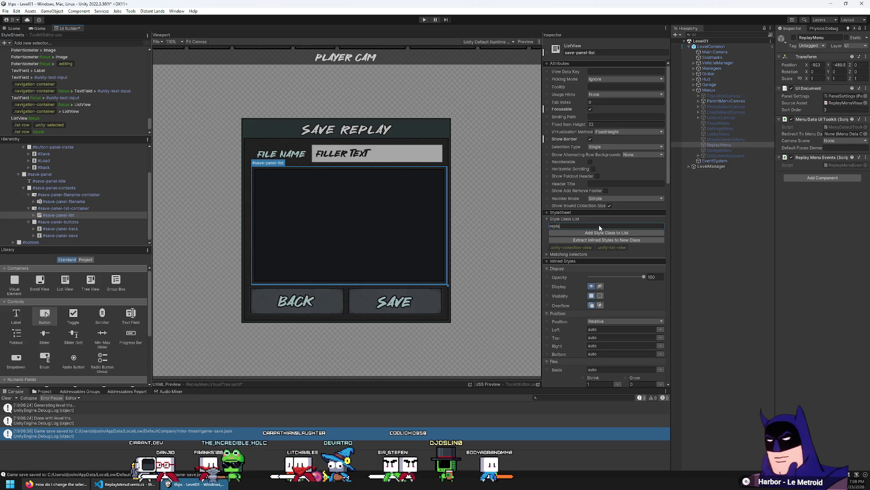
{"action": "type", "text": "y-list"}
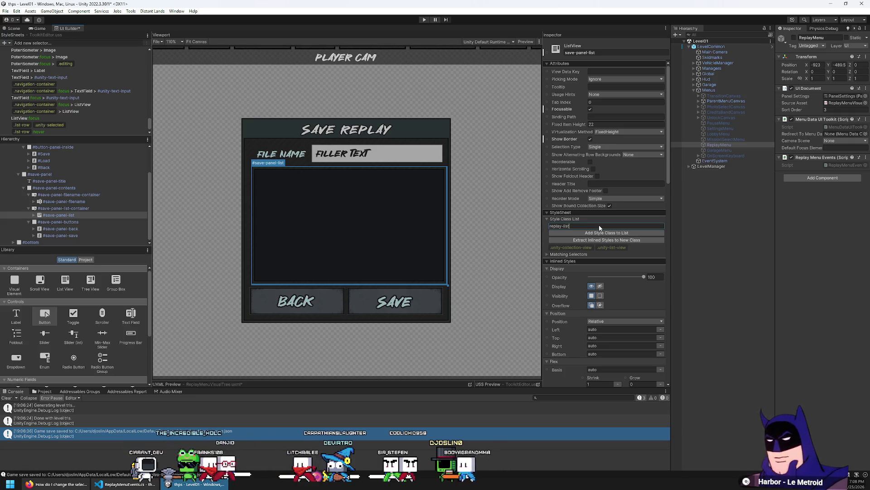
{"action": "left_click", "coordinate": [577, 232]}
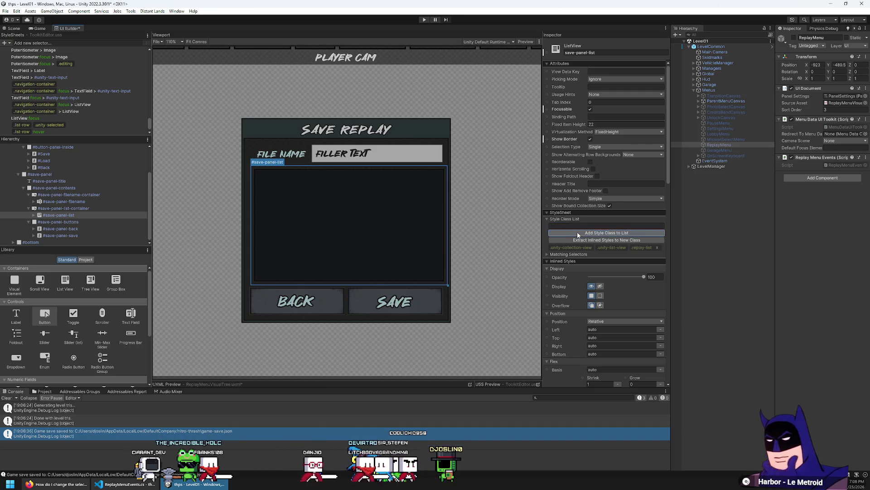
{"action": "left_click", "coordinate": [101, 43]}
Paste the copied selector, renamed to .replay-list-item.unity-list-view__item--selected, into a new selector.
{"action": "key", "text": "ctrl+v"}
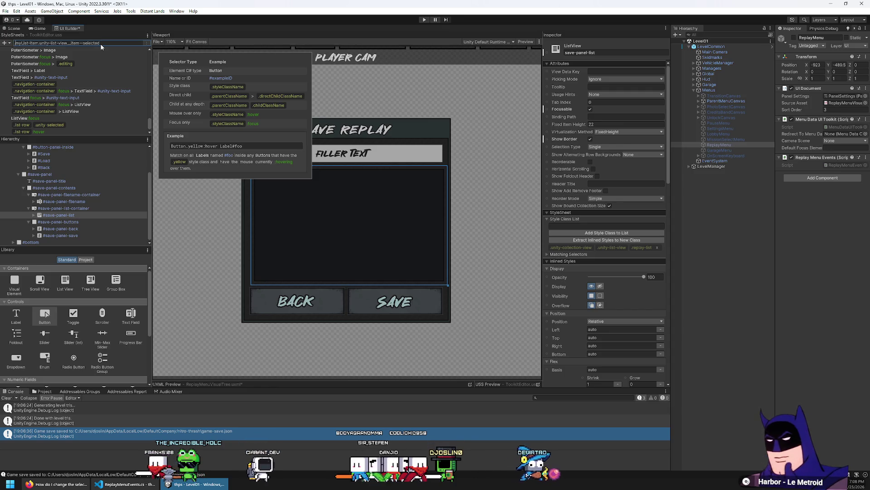
{"action": "key", "text": "Delete"}
{"action": "key", "text": "Delete"}
{"action": "key", "text": "Delete"}
{"action": "type", "text": "replay-list"}
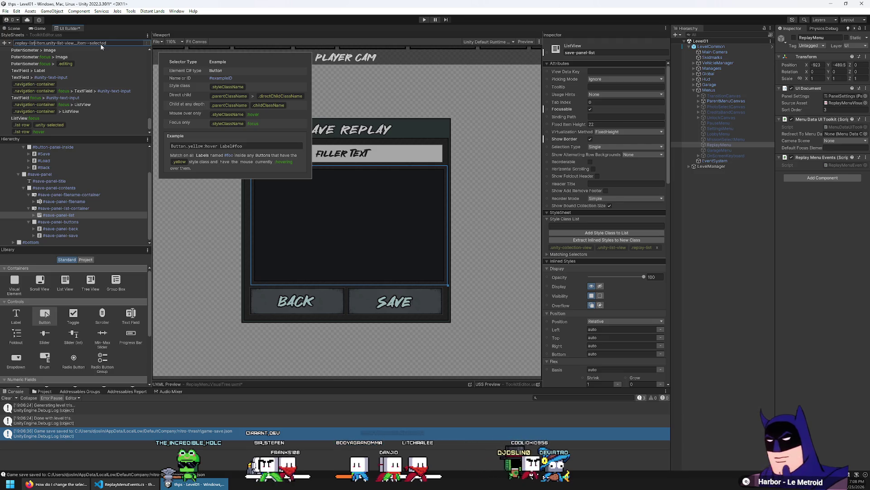
{"action": "key", "text": "Return"}
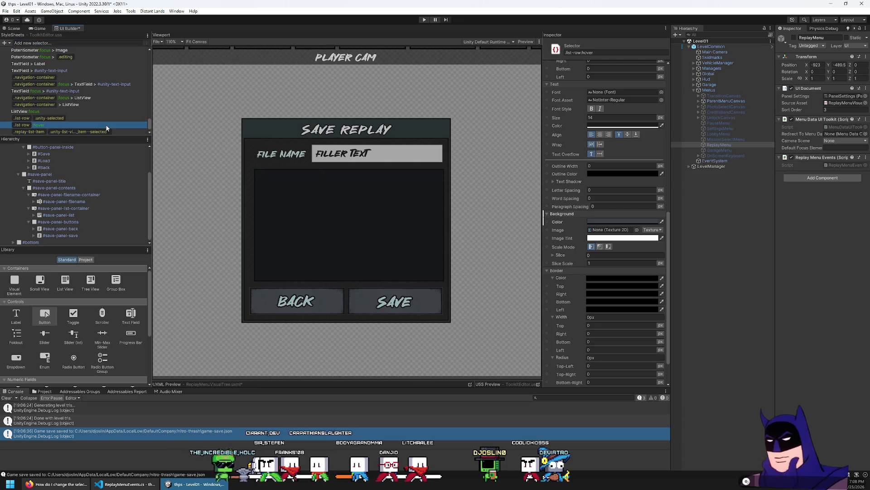
Give that selector a fully opaque red FF0000 background and start play mode.
{"action": "left_click", "coordinate": [117, 132]}
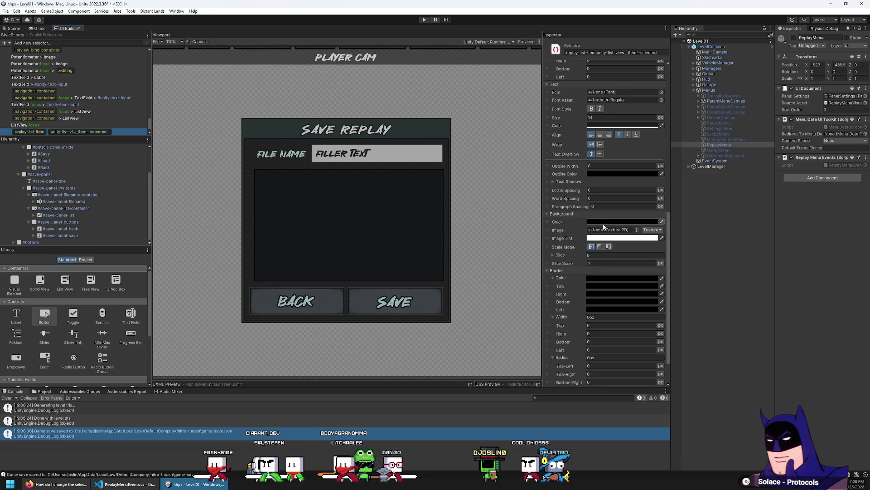
{"action": "left_click", "coordinate": [622, 222]}
{"action": "left_click", "coordinate": [660, 258]}
{"action": "left_click_drag", "start_coordinate": [641, 356], "coordinate": [663, 356]}
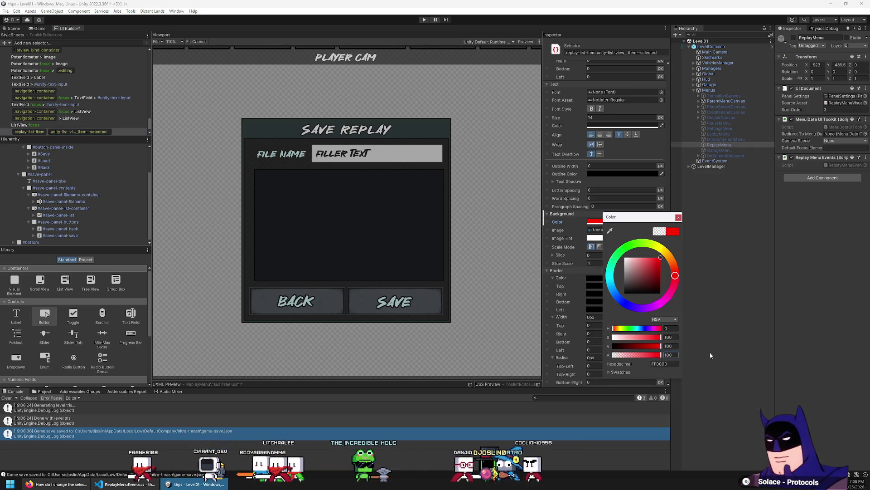
{"action": "left_click", "coordinate": [424, 20]}
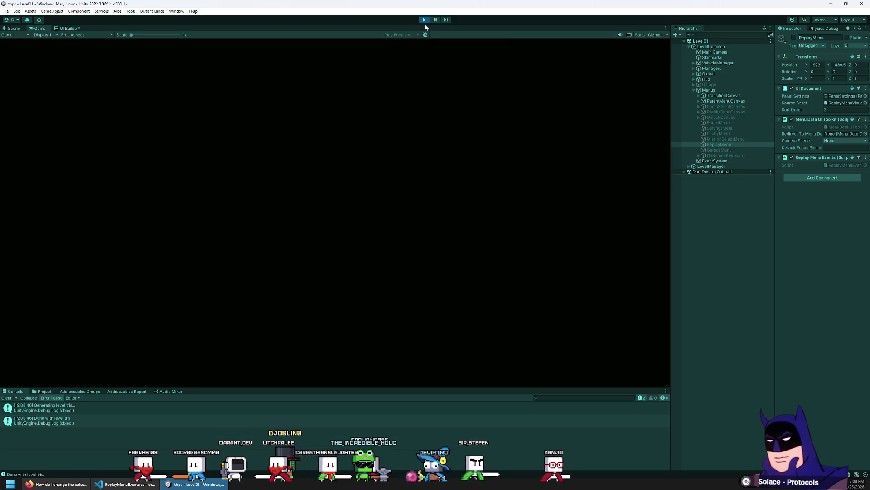
Open the Save Replay panel from the in-game pause menu's Replay option.
{"action": "key", "text": "Escape"}
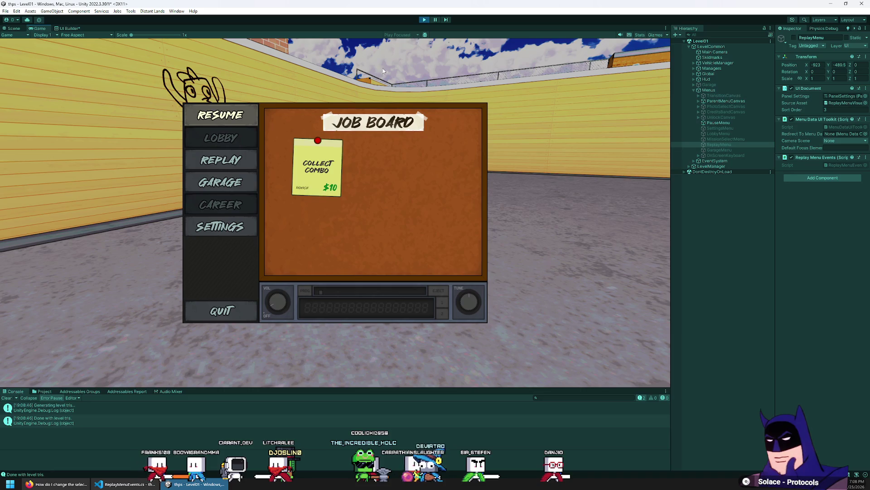
{"action": "left_click", "coordinate": [251, 167]}
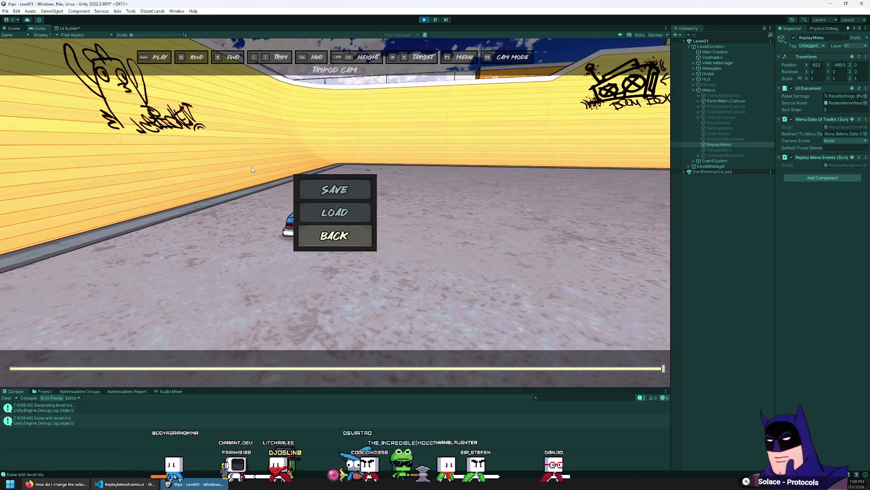
{"action": "left_click", "coordinate": [335, 190]}
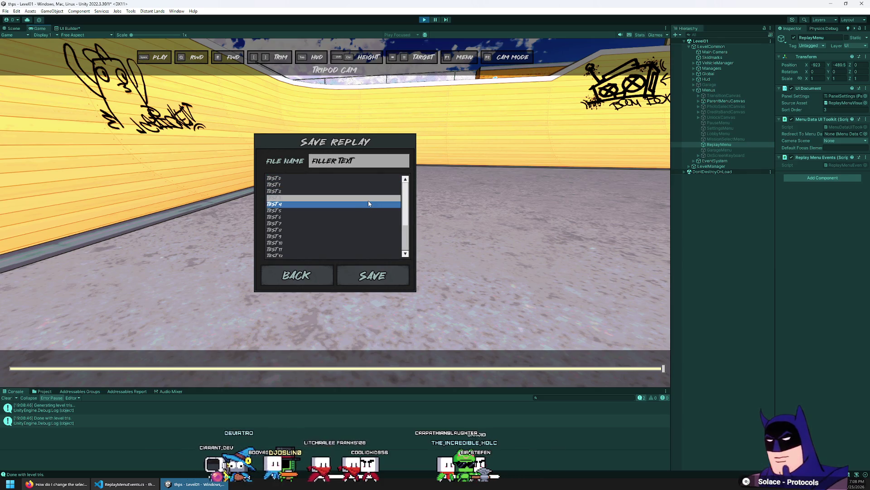
Test the row highlight on TEST 4 and lower rows, then return to the forum thread.
{"action": "left_click", "coordinate": [368, 202]}
{"action": "key", "text": "Up"}
{"action": "key", "text": "Up"}
{"action": "key", "text": "Up"}
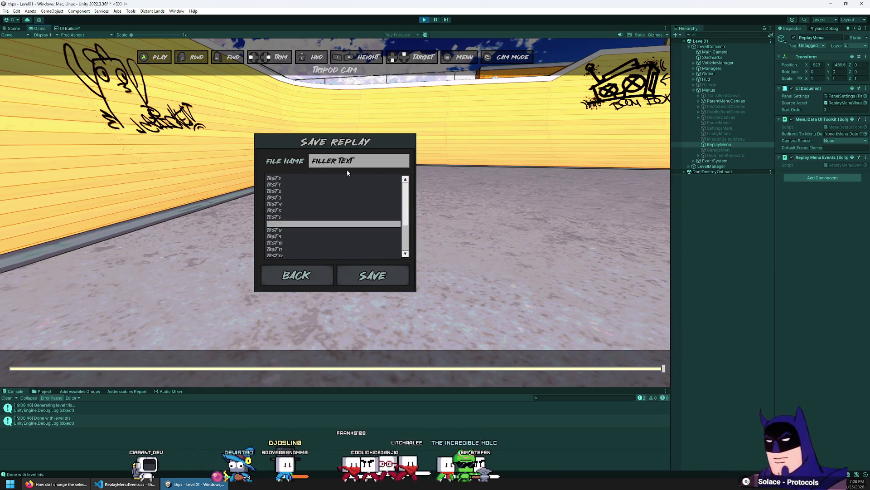
{"action": "left_click", "coordinate": [341, 218]}
{"action": "key", "text": "Escape"}
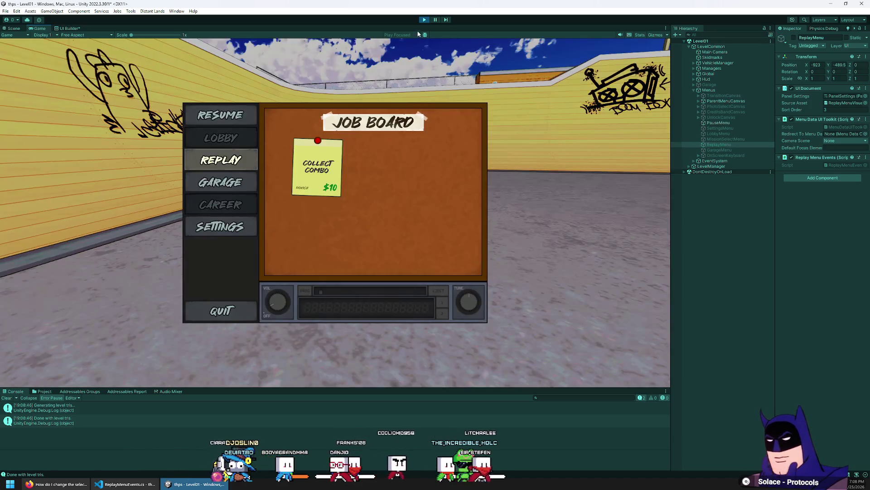
{"action": "left_click", "coordinate": [54, 484]}
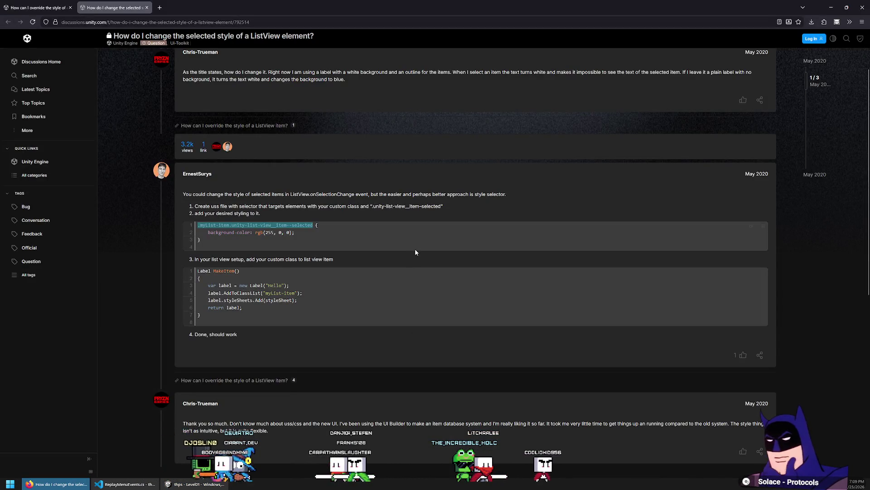
Reread the forum answer's ListView selected-style example, then return to the Unity editor.
{"action": "scroll", "coordinate": [416, 249], "scroll_direction": "down", "scroll_amount": 1}
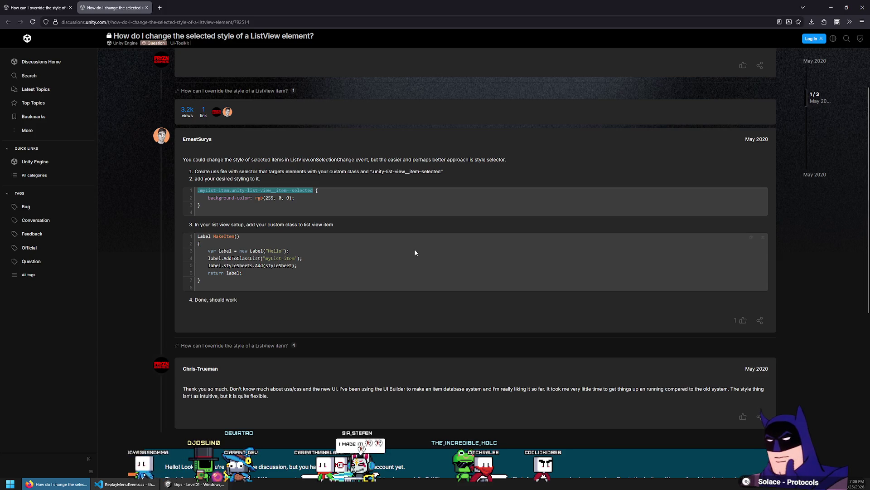
{"action": "scroll", "coordinate": [423, 220], "scroll_direction": "down", "scroll_amount": 3}
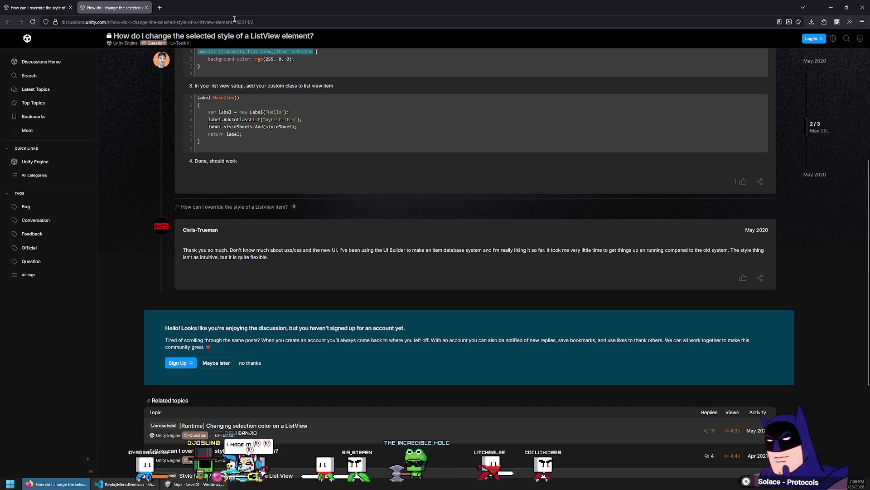
{"action": "key", "text": "alt+Tab"}
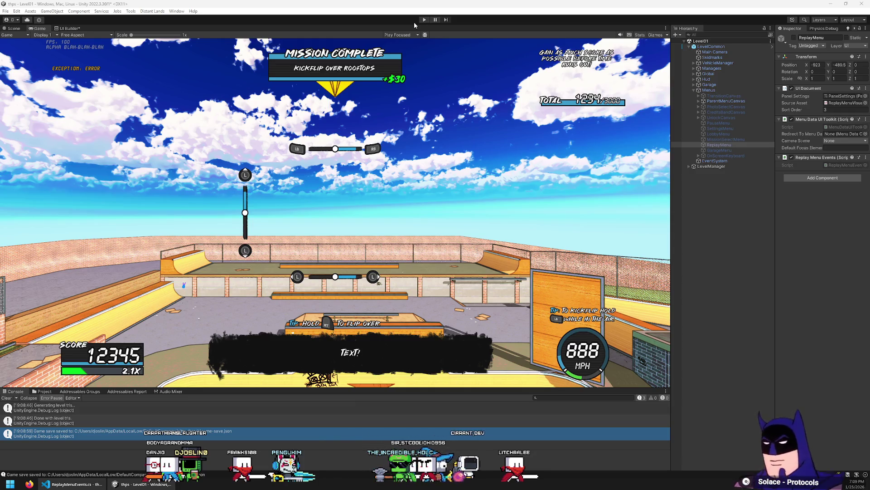
Show the Save Replay layout in UI Builder with the replay-list-item selected rule's red background styles.
{"action": "left_click", "coordinate": [70, 29]}
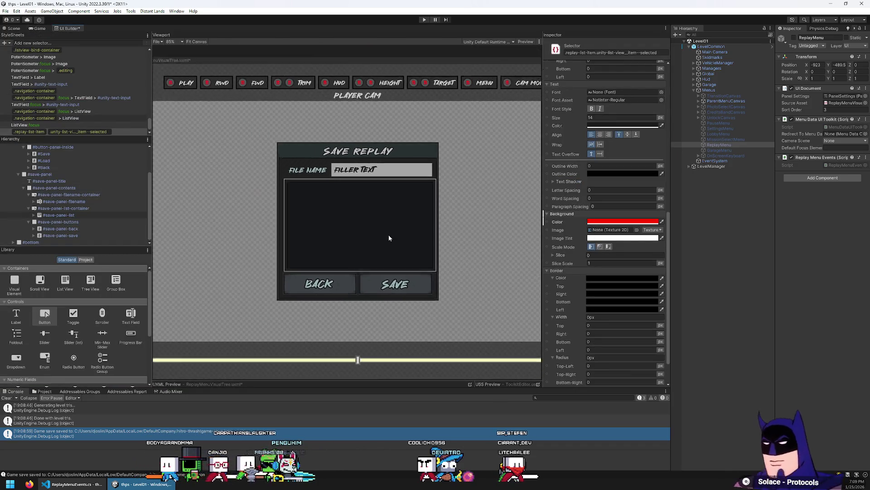
{"action": "scroll", "coordinate": [389, 238], "scroll_direction": "down", "scroll_amount": 1}
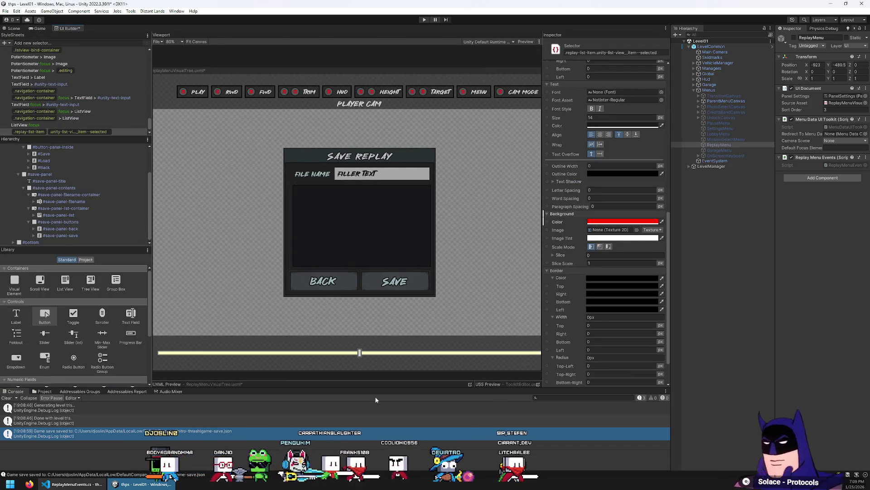
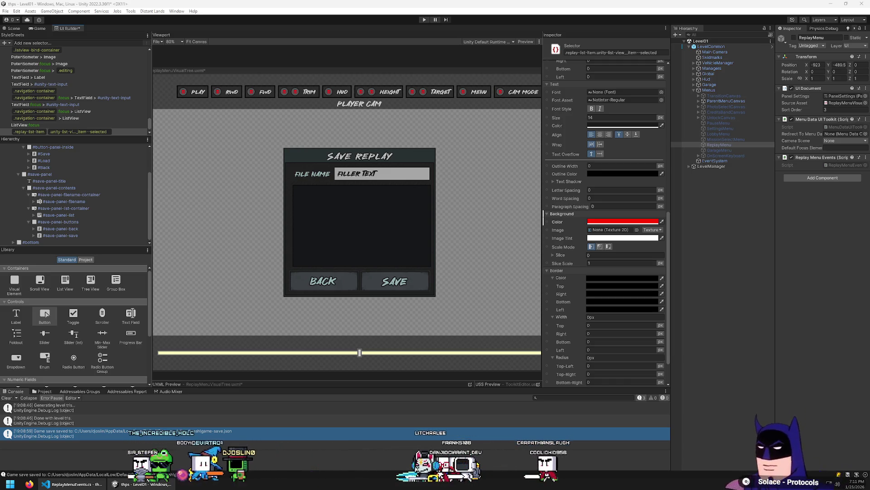
Bring Firefox forward and maximize the Unity Discussions thread on overriding ListView item styles.
{"action": "key", "text": "alt+Tab"}
{"action": "left_click_drag", "start_coordinate": [466, 99], "coordinate": [465, 241]}
{"action": "double_click", "coordinate": [465, 241]}
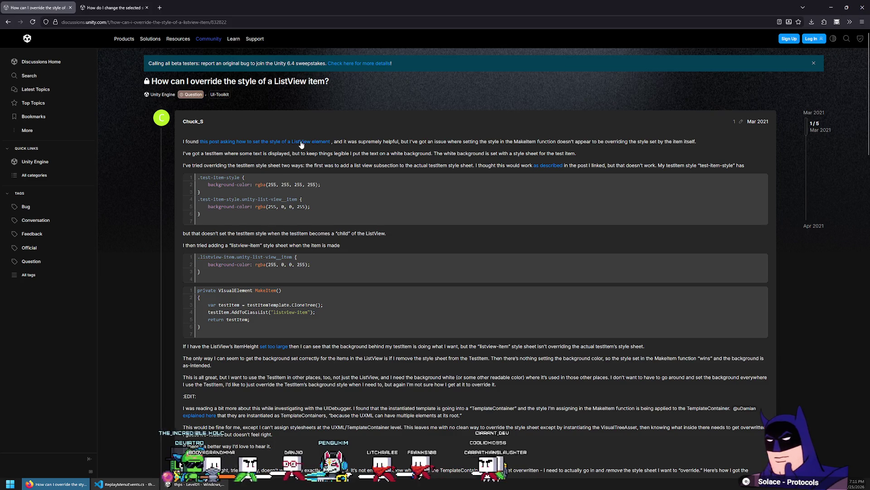
Skim the ListView selected-style thread, then close its tab and keep the override thread.
{"action": "left_click", "coordinate": [119, 11]}
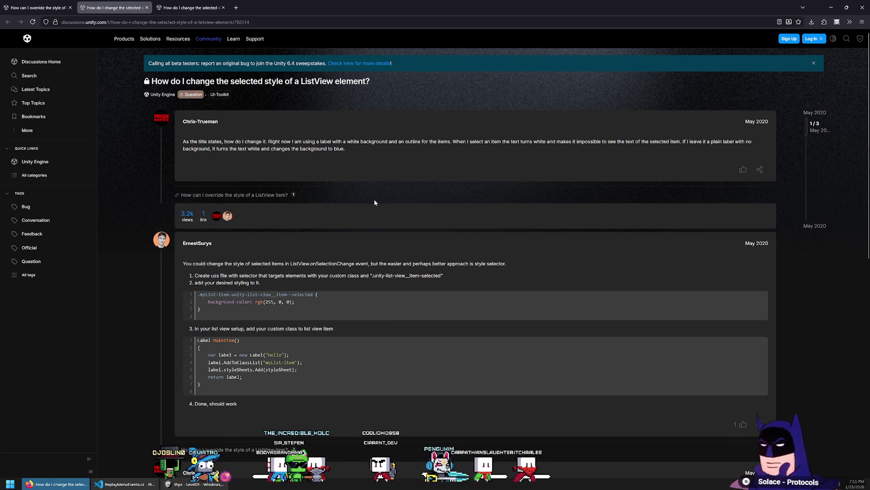
{"action": "scroll", "coordinate": [230, 370], "scroll_direction": "down", "scroll_amount": 1}
{"action": "scroll", "coordinate": [322, 325], "scroll_direction": "down", "scroll_amount": 2}
{"action": "scroll", "coordinate": [323, 324], "scroll_direction": "down", "scroll_amount": 1}
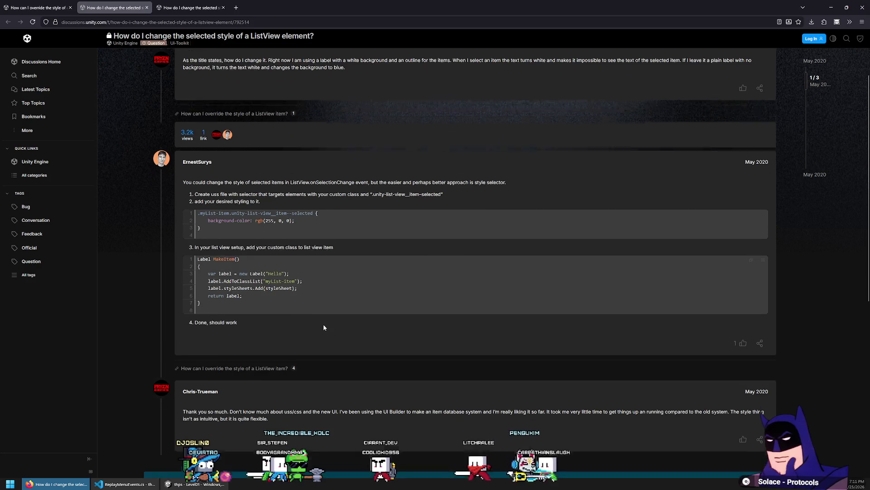
{"action": "scroll", "coordinate": [319, 317], "scroll_direction": "up", "scroll_amount": 10}
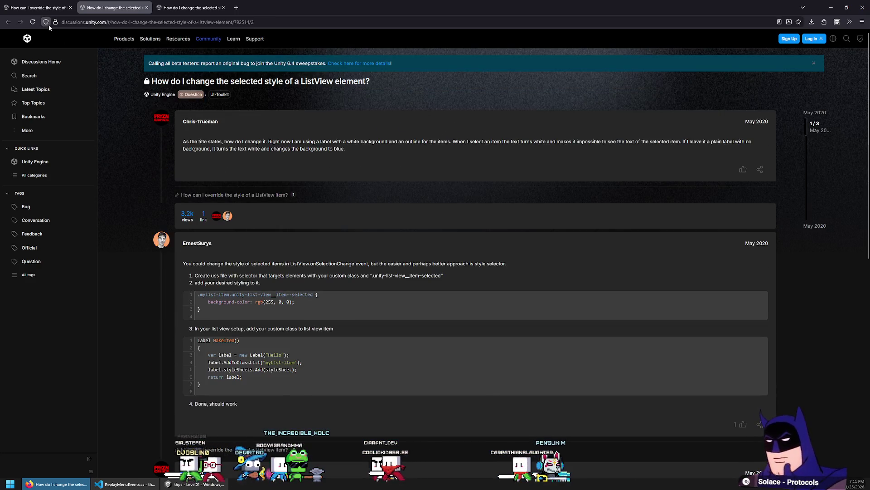
{"action": "left_click", "coordinate": [71, 6]}
{"action": "middle_click", "coordinate": [137, 8]}
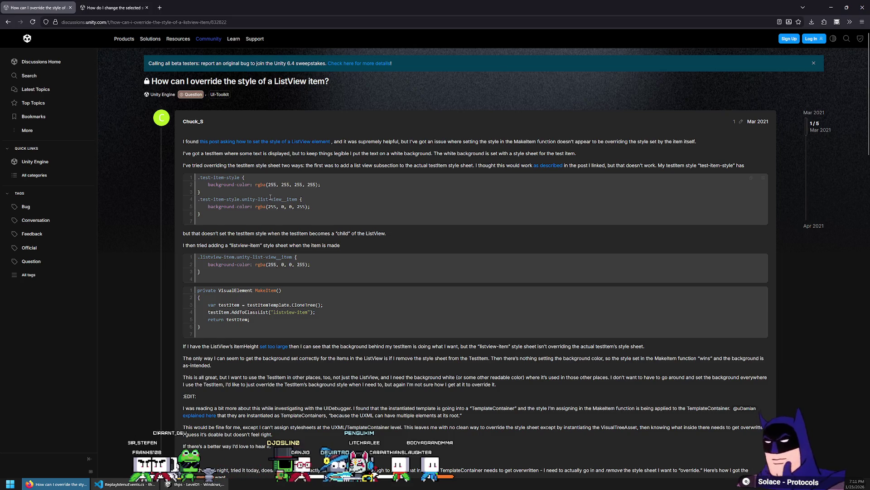
Read further down the ListView item-style override thread, then return to the Unity Editor.
{"action": "scroll", "coordinate": [444, 213], "scroll_direction": "down", "scroll_amount": 3}
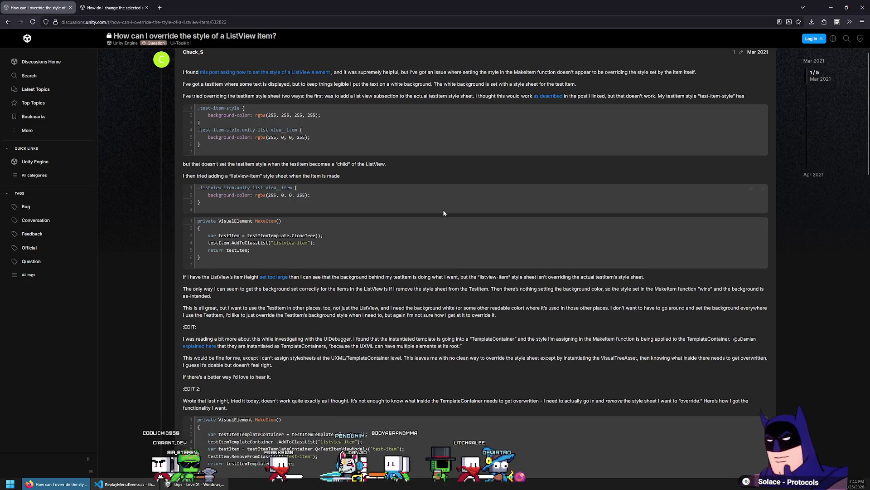
{"action": "scroll", "coordinate": [444, 213], "scroll_direction": "down", "scroll_amount": 1}
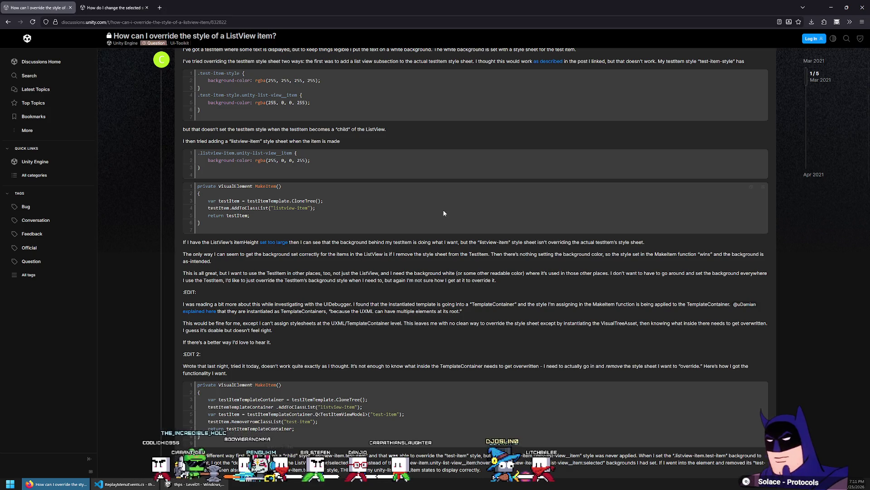
{"action": "scroll", "coordinate": [445, 213], "scroll_direction": "up", "scroll_amount": 3}
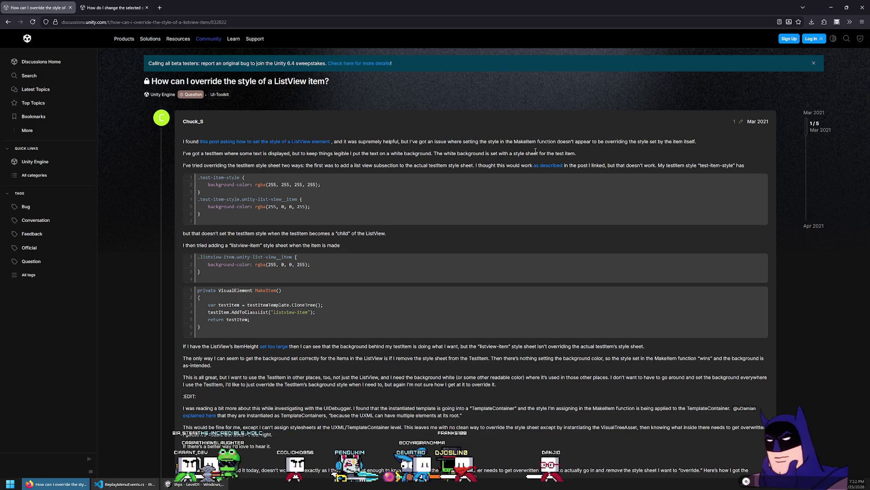
{"action": "scroll", "coordinate": [535, 152], "scroll_direction": "down", "scroll_amount": 2}
{"action": "scroll", "coordinate": [524, 154], "scroll_direction": "down", "scroll_amount": 2}
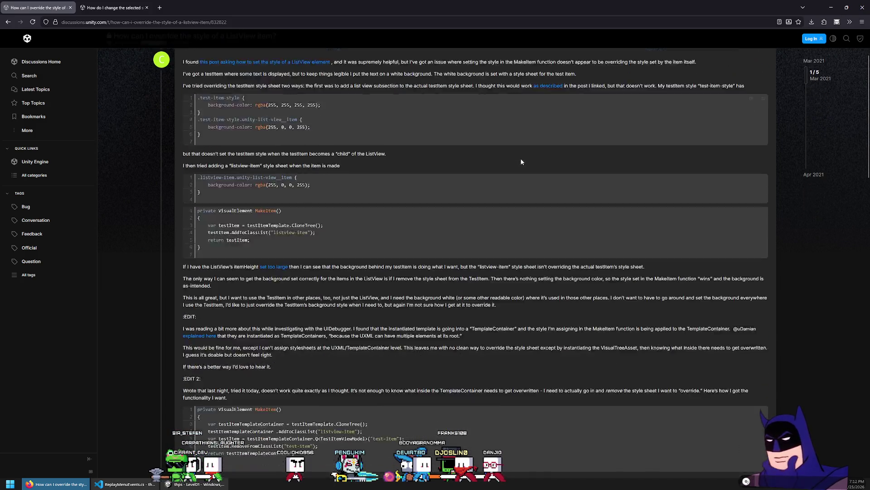
{"action": "scroll", "coordinate": [520, 163], "scroll_direction": "down", "scroll_amount": 1}
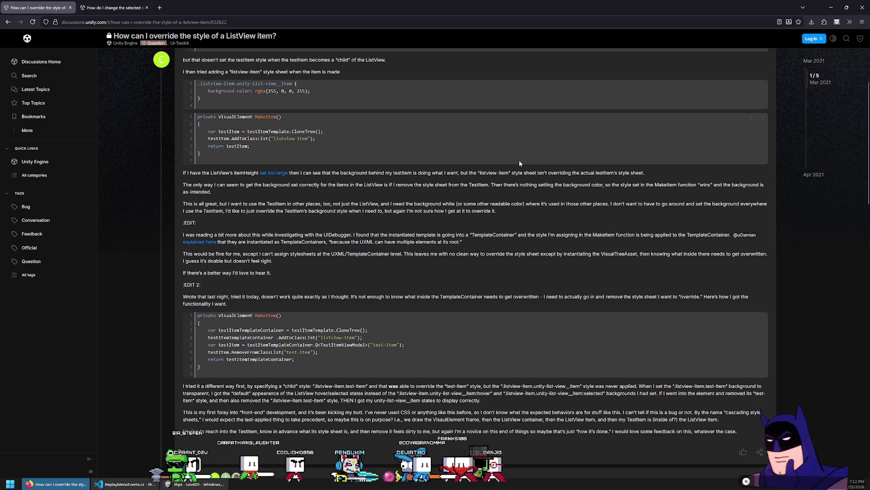
{"action": "scroll", "coordinate": [520, 163], "scroll_direction": "down", "scroll_amount": 1}
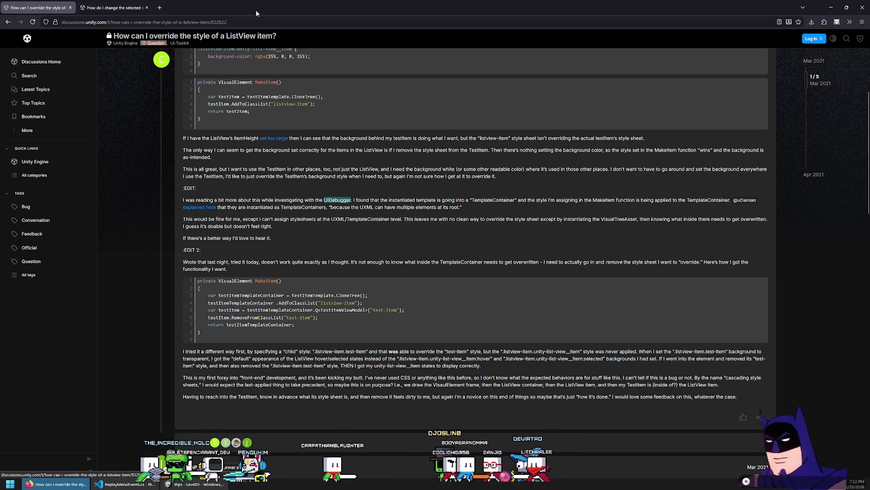
{"action": "key", "text": "alt+Tab"}
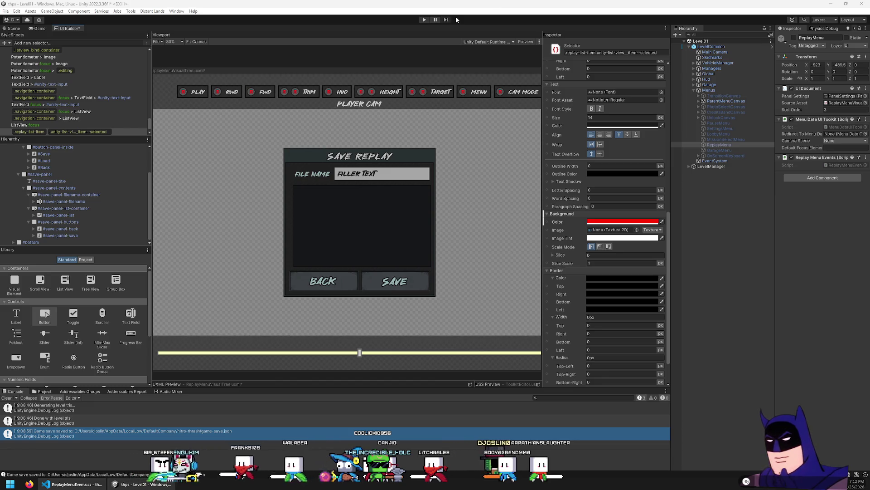
Enter Play mode and open the in-game Save Replay panel through the pause and replay menus.
{"action": "left_click", "coordinate": [423, 21]}
{"action": "left_click", "coordinate": [423, 20]}
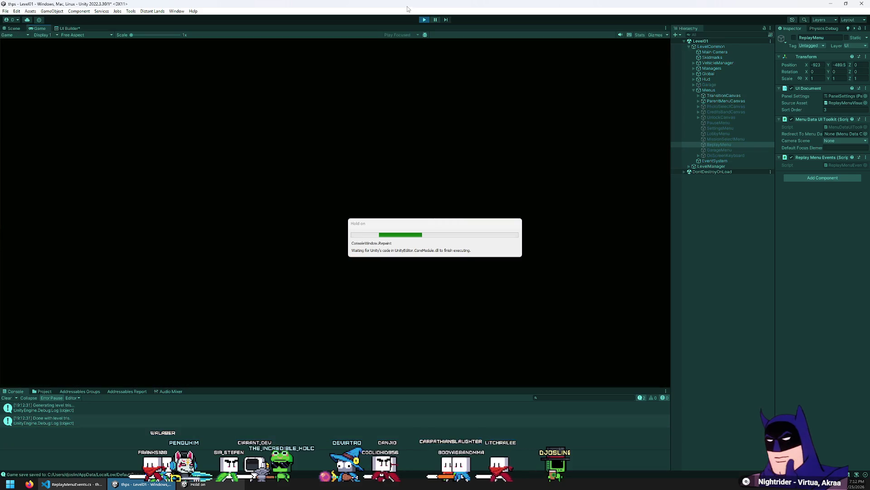
{"action": "key", "text": "Escape"}
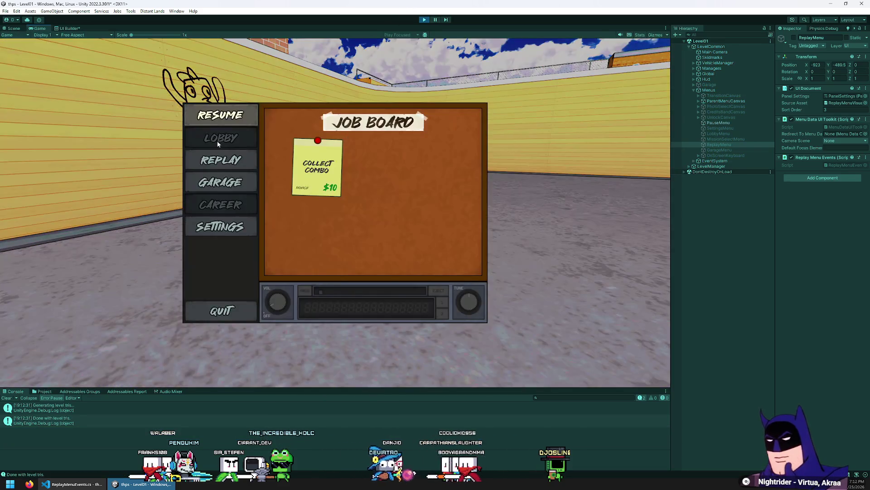
{"action": "left_click", "coordinate": [218, 157]}
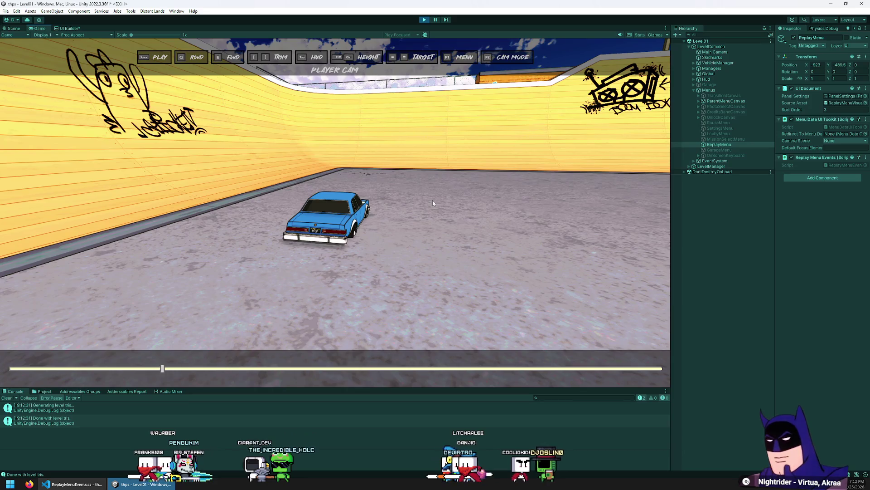
{"action": "key", "text": "F1"}
{"action": "left_click", "coordinate": [220, 157]}
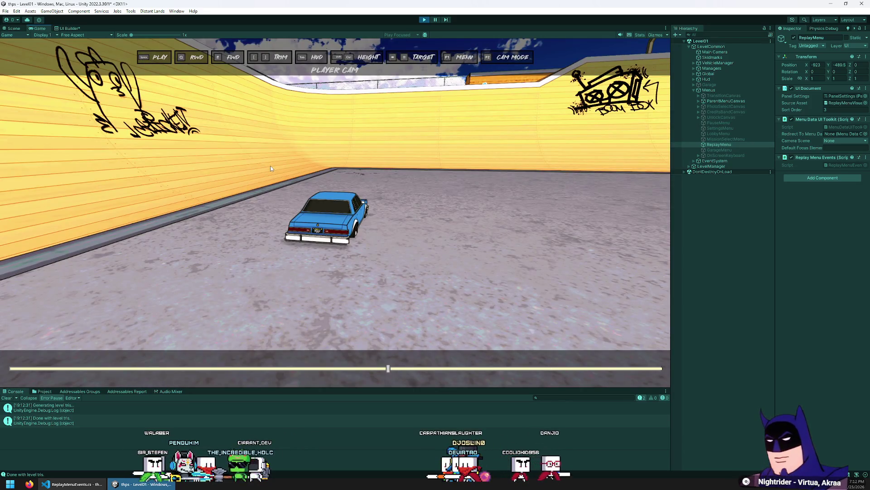
{"action": "key", "text": "F1"}
{"action": "key", "text": "Return"}
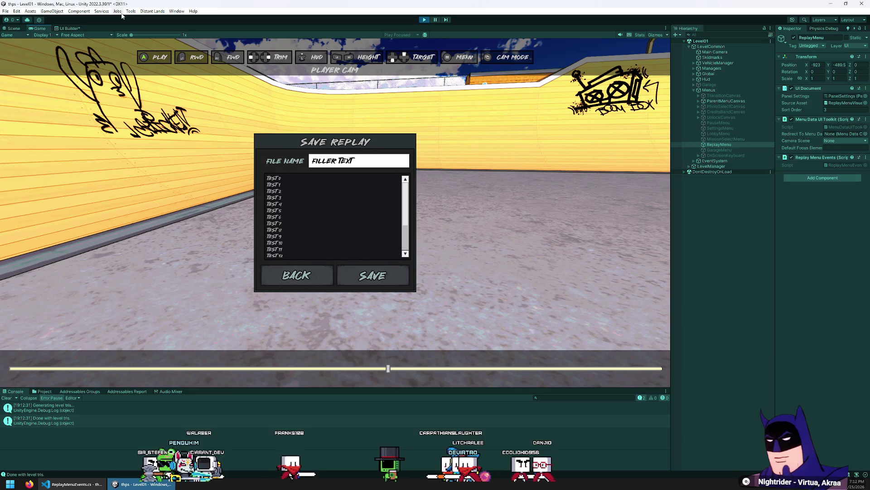
{"action": "left_click", "coordinate": [177, 11]}
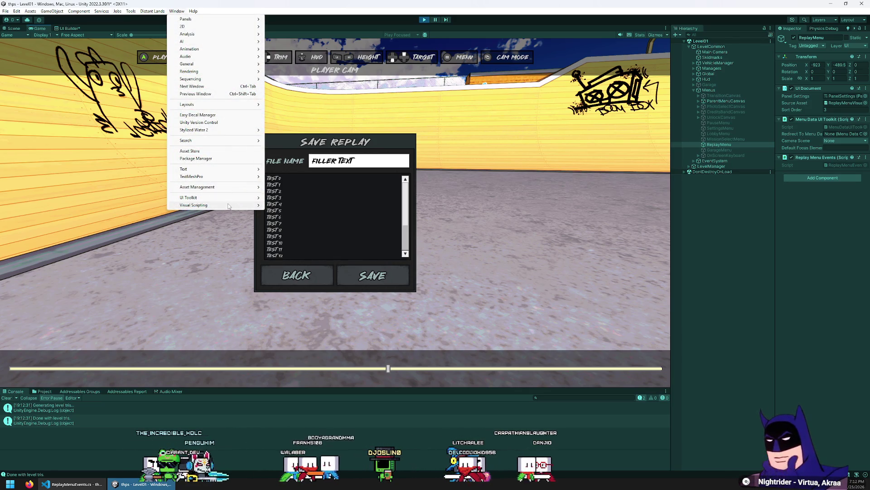
Open the UI Toolkit Debugger and pick the 'test 3' list entry for inspection.
{"action": "mouse_move", "coordinate": [240, 198]}
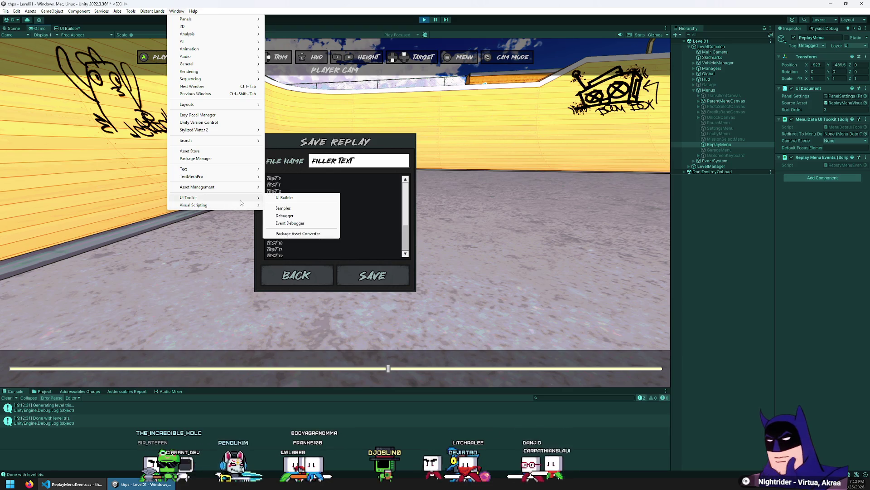
{"action": "left_click", "coordinate": [299, 217]}
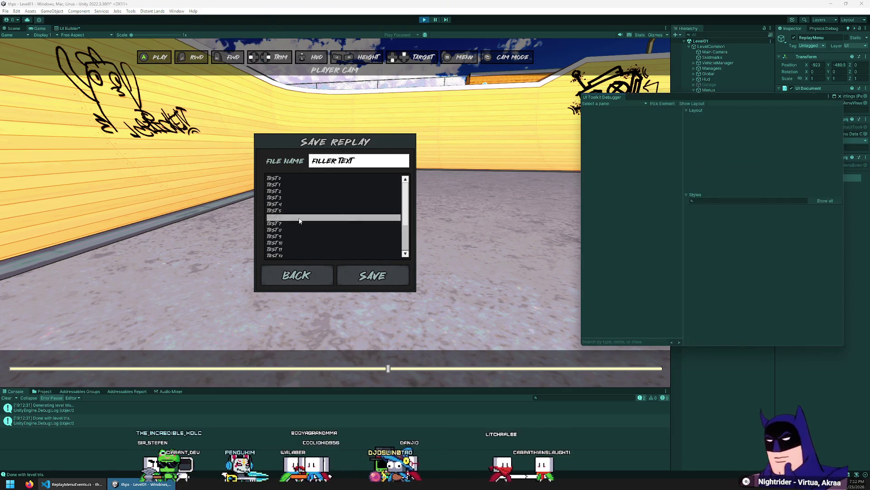
{"action": "left_click", "coordinate": [629, 103]}
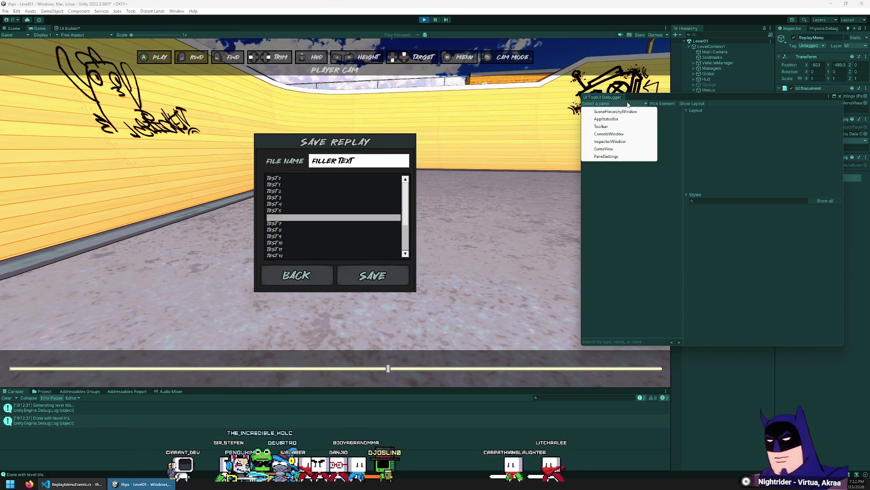
{"action": "left_click", "coordinate": [662, 104]}
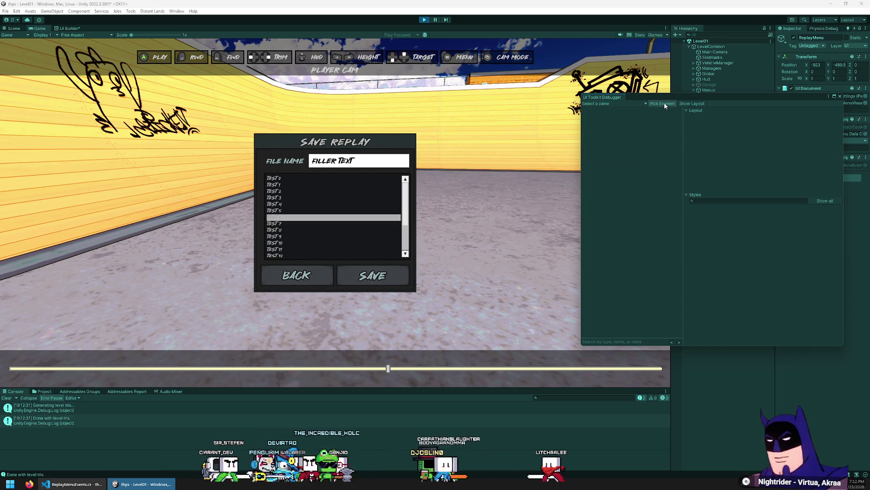
{"action": "left_click", "coordinate": [664, 104]}
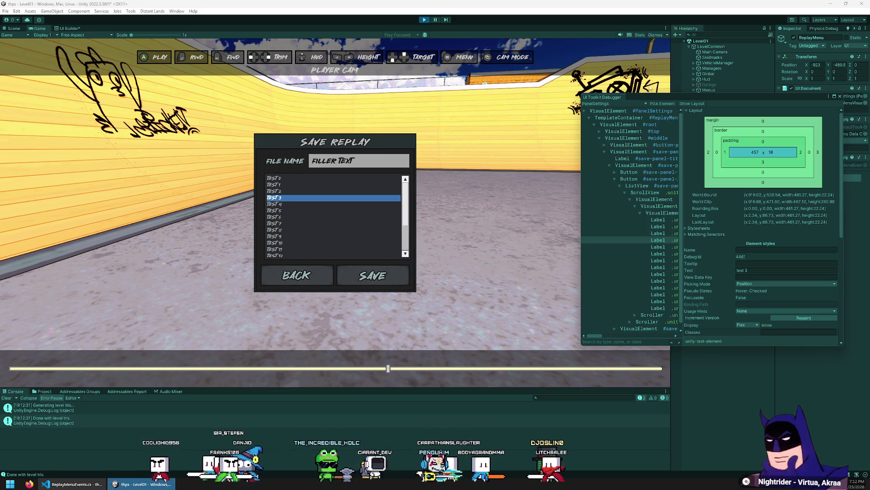
Move and enlarge the debugger window, widen its element tree, and scroll through the styles.
{"action": "left_click_drag", "start_coordinate": [665, 96], "coordinate": [559, 80]}
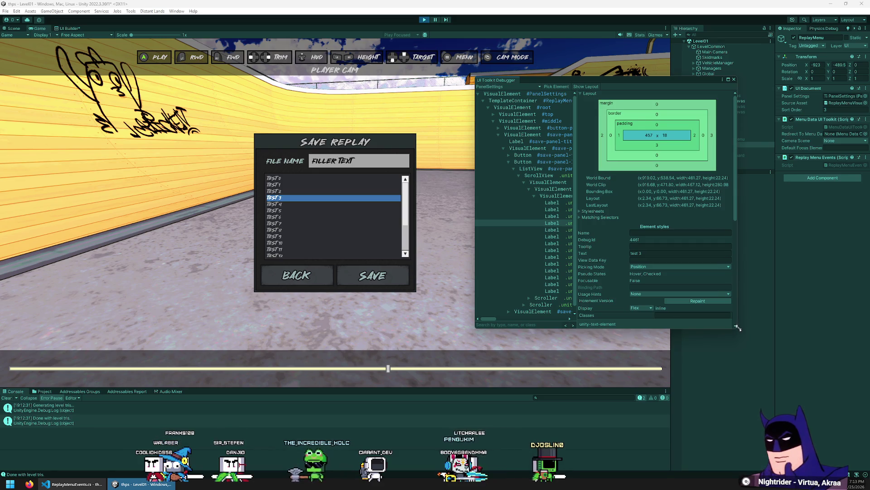
{"action": "left_click_drag", "start_coordinate": [738, 327], "coordinate": [836, 418]}
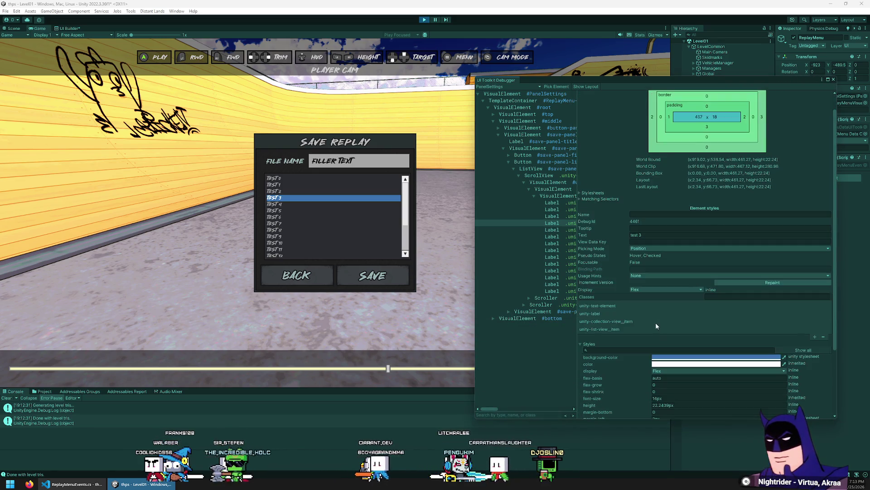
{"action": "scroll", "coordinate": [654, 323], "scroll_direction": "down", "scroll_amount": 1}
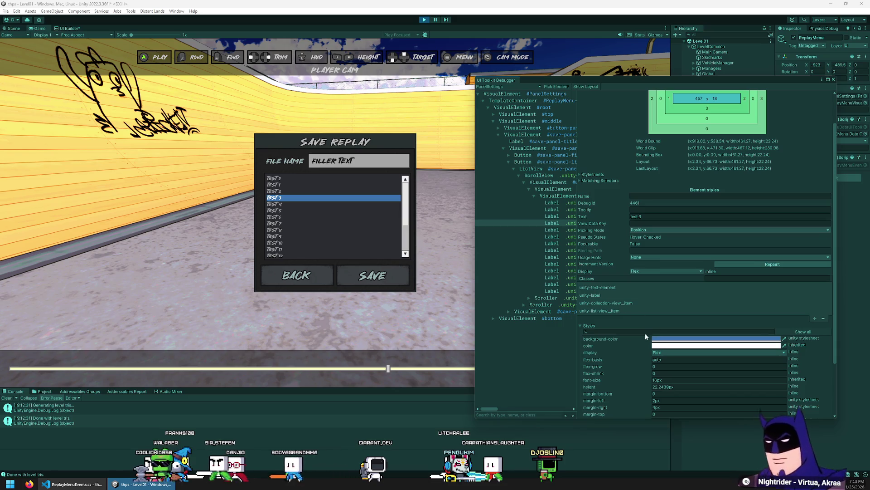
{"action": "scroll", "coordinate": [639, 332], "scroll_direction": "down", "scroll_amount": 1}
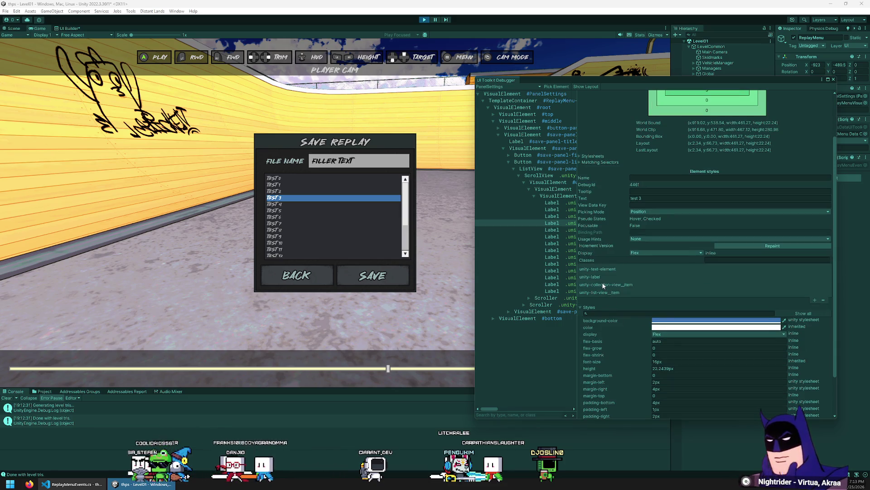
{"action": "left_click_drag", "start_coordinate": [474, 199], "coordinate": [449, 200]}
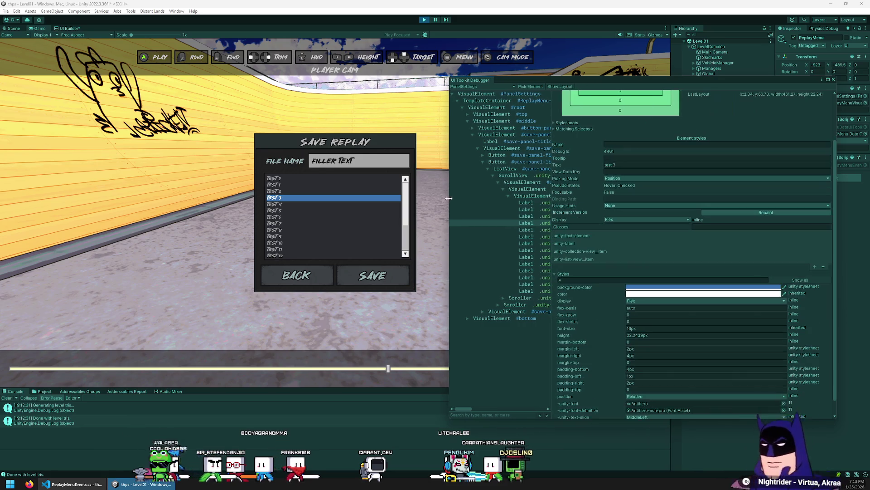
{"action": "mouse_move", "coordinate": [552, 211]}
{"action": "left_mouse_down"}
{"action": "mouse_move", "coordinate": [671, 208]}
{"action": "mouse_move", "coordinate": [655, 209]}
{"action": "left_mouse_up"}
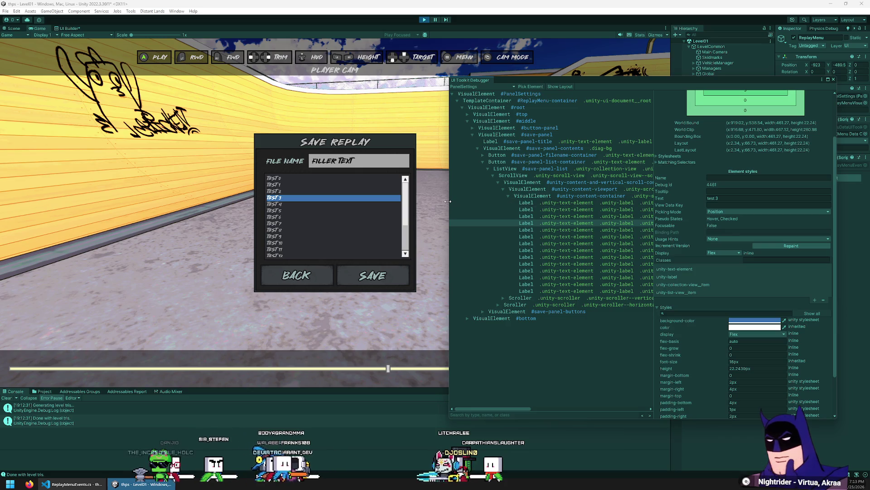
{"action": "left_click_drag", "start_coordinate": [447, 201], "coordinate": [423, 205]}
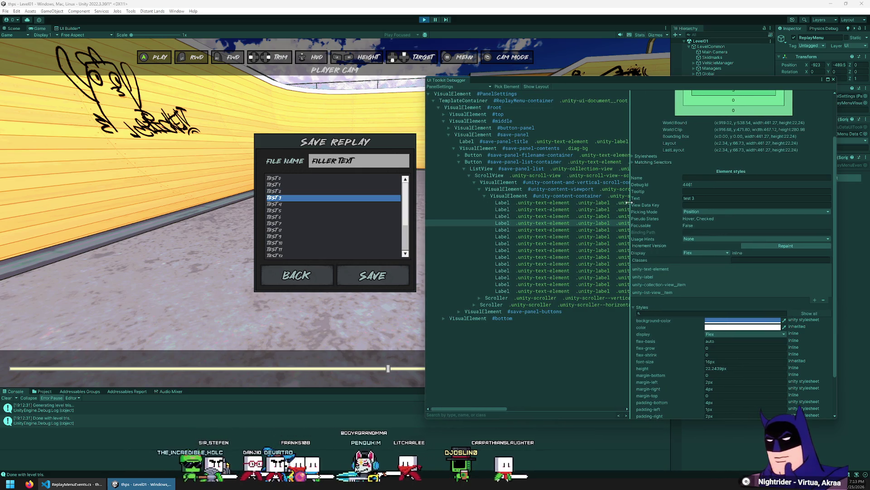
{"action": "mouse_move", "coordinate": [631, 207]}
{"action": "left_mouse_down"}
{"action": "mouse_move", "coordinate": [794, 213]}
{"action": "mouse_move", "coordinate": [583, 223]}
{"action": "left_mouse_up"}
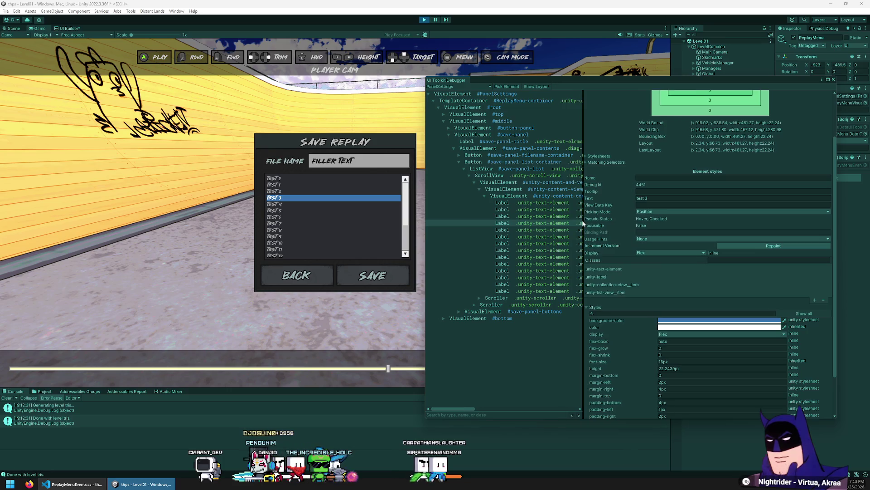
{"action": "scroll", "coordinate": [638, 293], "scroll_direction": "down", "scroll_amount": 3}
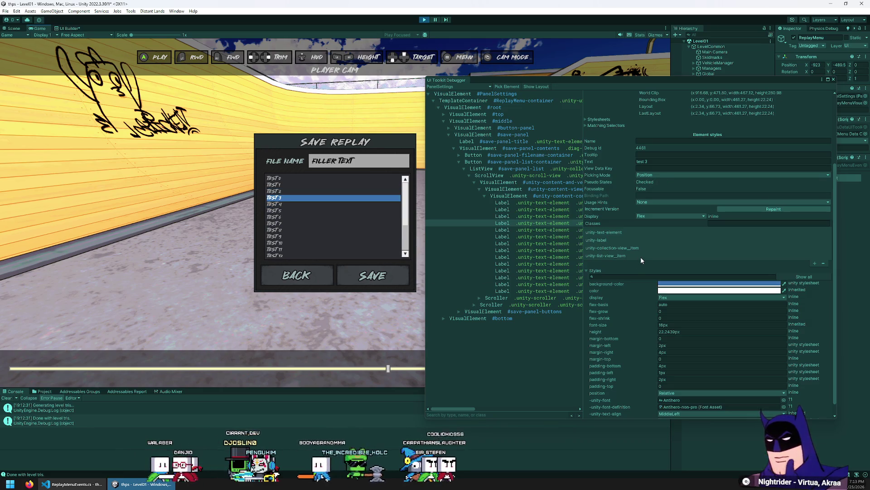
{"action": "scroll", "coordinate": [640, 295], "scroll_direction": "up", "scroll_amount": 6}
{"action": "scroll", "coordinate": [644, 299], "scroll_direction": "down", "scroll_amount": 7}
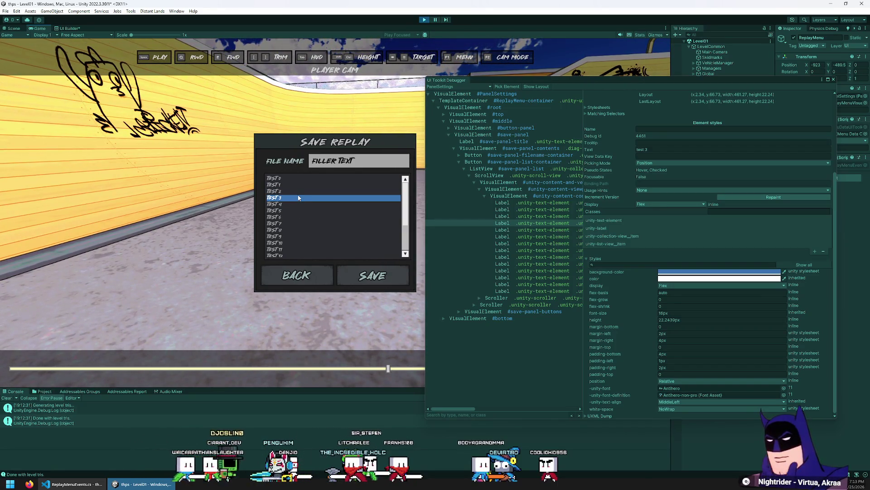
Move the list selection among Test 2, Test 3 and Test 4, settle on Test 3, and widen the debugger tree.
{"action": "key", "text": "Up"}
{"action": "key", "text": "Down"}
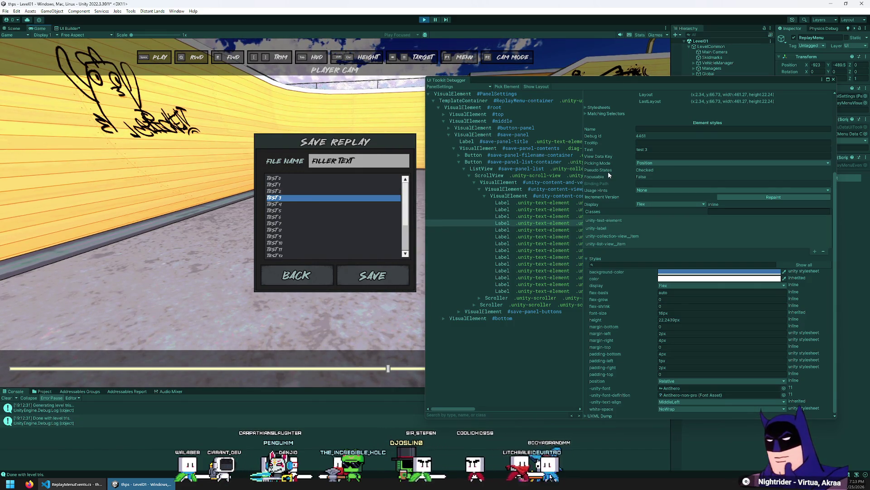
{"action": "key", "text": "Up"}
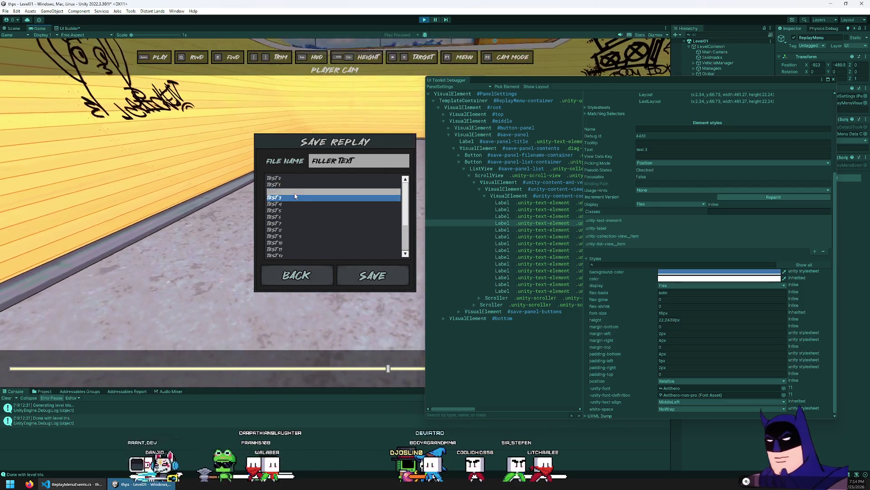
{"action": "left_click", "coordinate": [300, 199]}
{"action": "key", "text": "Down"}
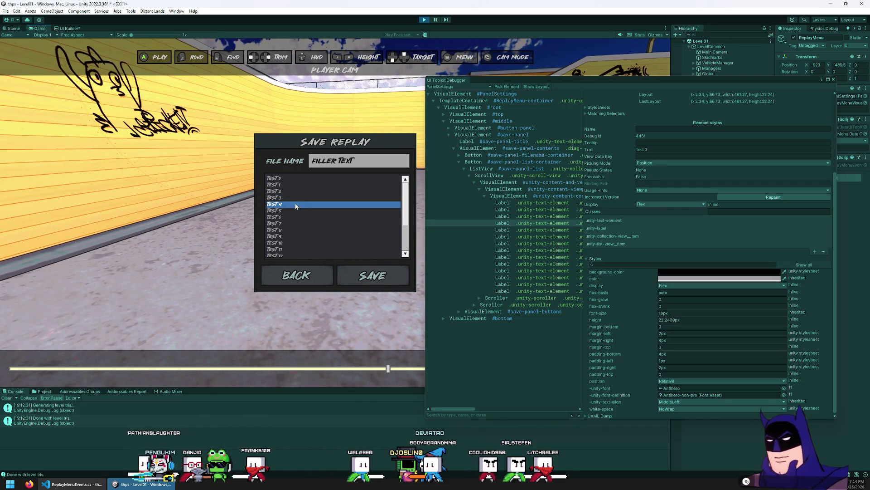
{"action": "key", "text": "Up"}
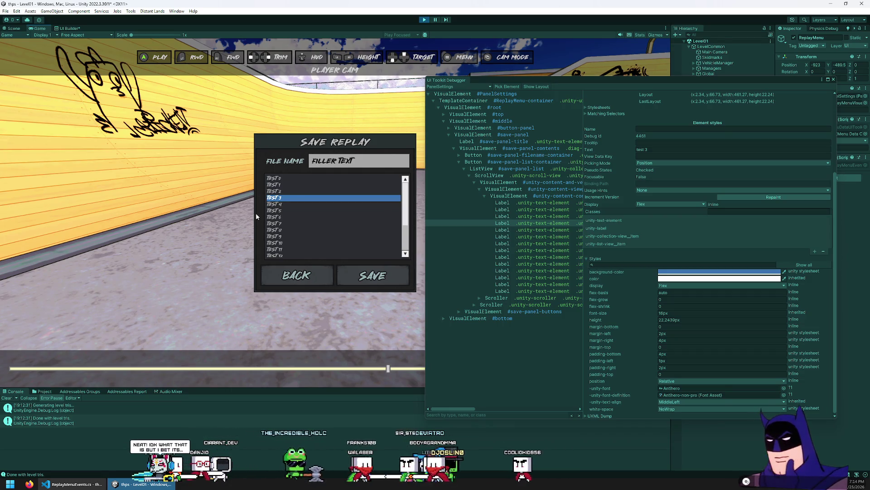
{"action": "mouse_move", "coordinate": [583, 216]}
{"action": "left_mouse_down"}
{"action": "mouse_move", "coordinate": [786, 228]}
{"action": "mouse_move", "coordinate": [540, 216]}
{"action": "mouse_move", "coordinate": [728, 233]}
{"action": "left_mouse_up"}
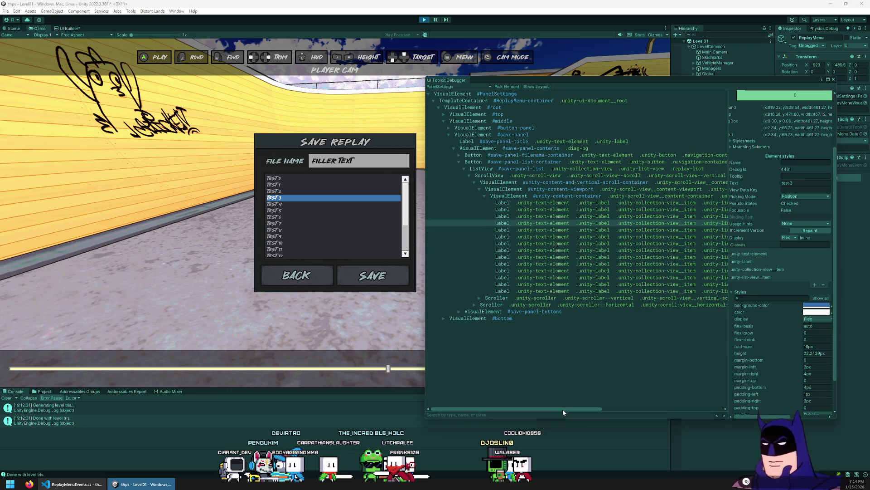
Dismiss an accidentally opened Run dialog and widen the debugger's element styles pane.
{"action": "left_click_drag", "start_coordinate": [563, 411], "coordinate": [608, 410]}
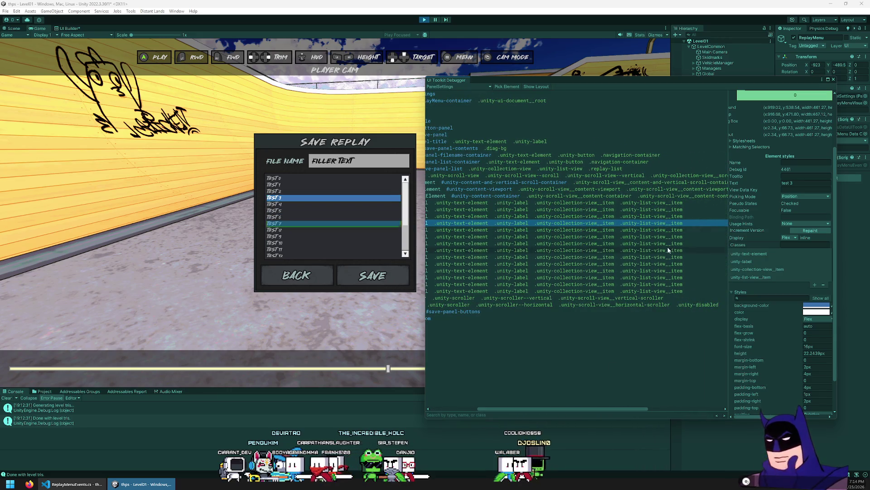
{"action": "key", "text": "super"}
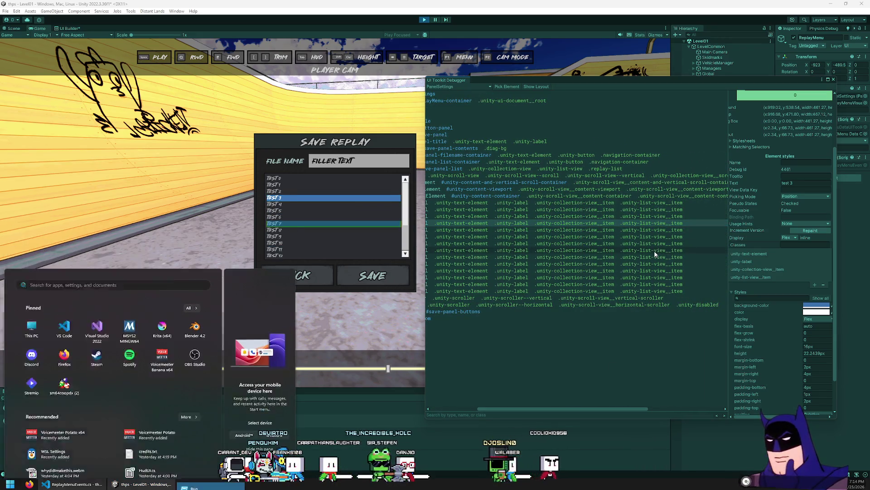
{"action": "key", "text": "super+r"}
{"action": "key", "text": "Escape"}
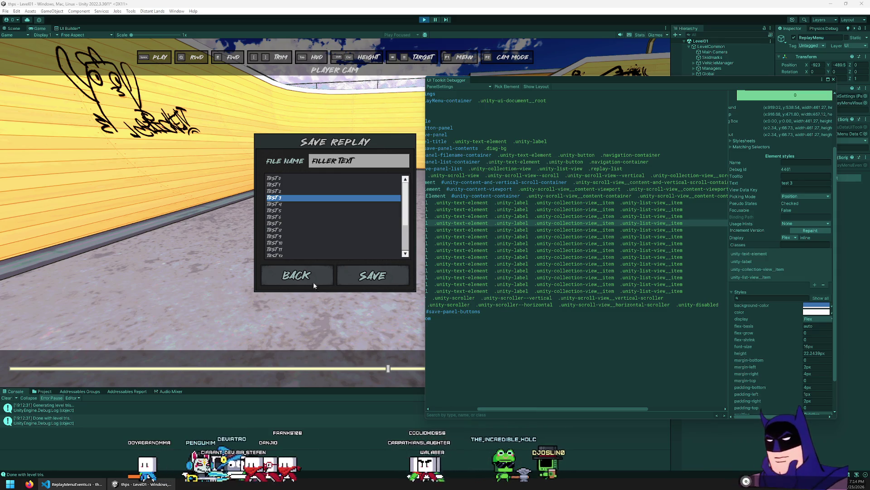
{"action": "left_click_drag", "start_coordinate": [728, 248], "coordinate": [603, 247]}
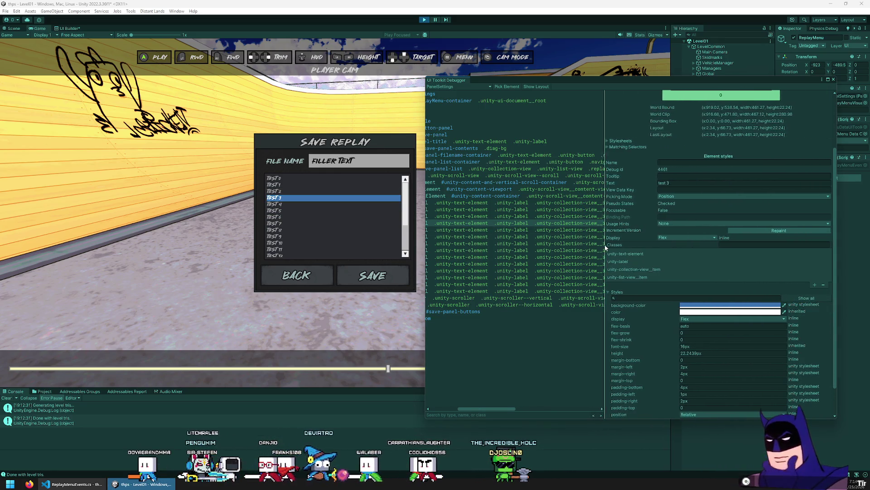
{"action": "scroll", "coordinate": [663, 189], "scroll_direction": "up", "scroll_amount": 3}
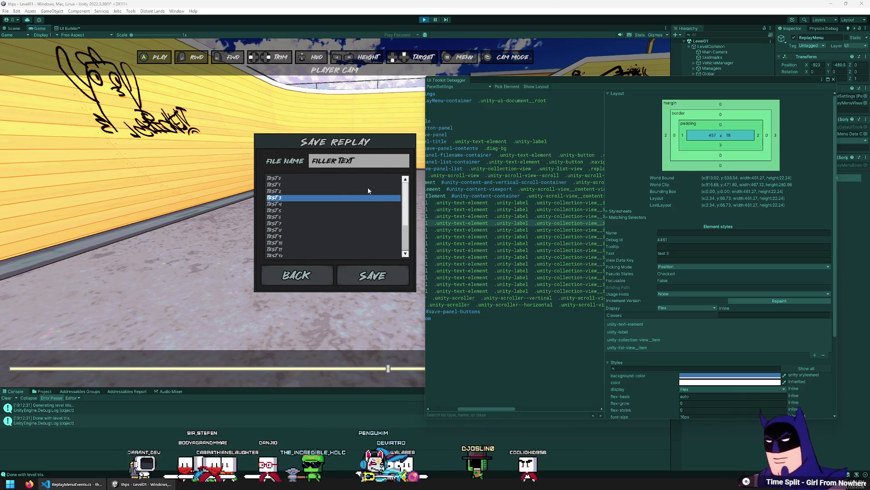
Select Test 2 in the replay list, rearrange the debugger window, then close it.
{"action": "left_click", "coordinate": [322, 190]}
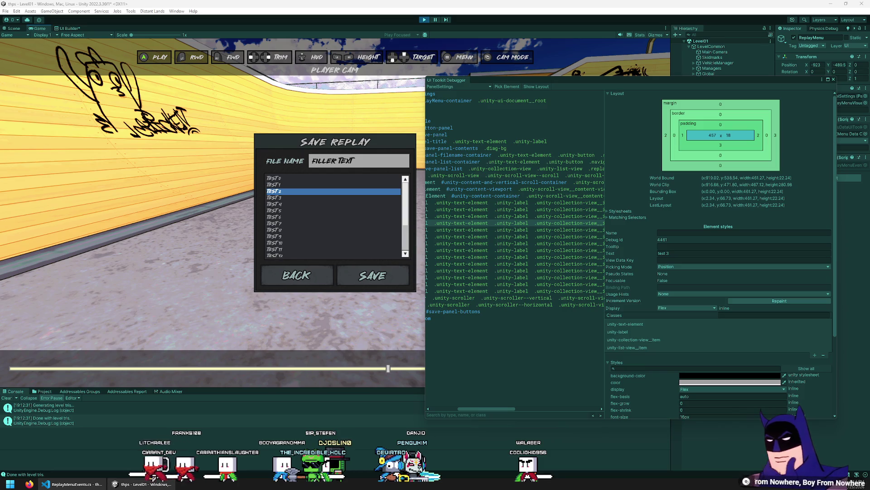
{"action": "mouse_move", "coordinate": [493, 406]}
{"action": "left_mouse_down"}
{"action": "mouse_move", "coordinate": [470, 400]}
{"action": "mouse_move", "coordinate": [590, 396]}
{"action": "mouse_move", "coordinate": [454, 408]}
{"action": "mouse_move", "coordinate": [463, 407]}
{"action": "left_mouse_up"}
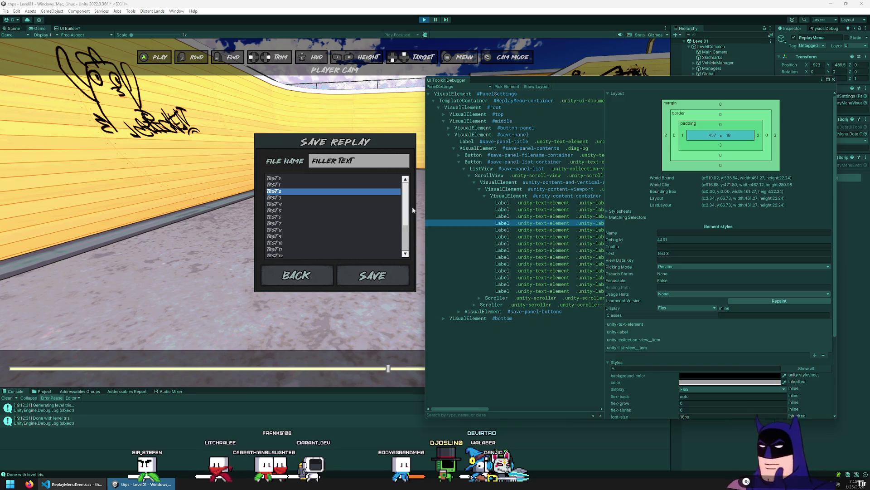
{"action": "left_click_drag", "start_coordinate": [426, 186], "coordinate": [262, 185]}
{"action": "left_click_drag", "start_coordinate": [445, 180], "coordinate": [618, 200]}
{"action": "mouse_move", "coordinate": [381, 83]}
{"action": "left_mouse_down"}
{"action": "mouse_move", "coordinate": [501, 215]}
{"action": "mouse_move", "coordinate": [283, 85]}
{"action": "left_mouse_up"}
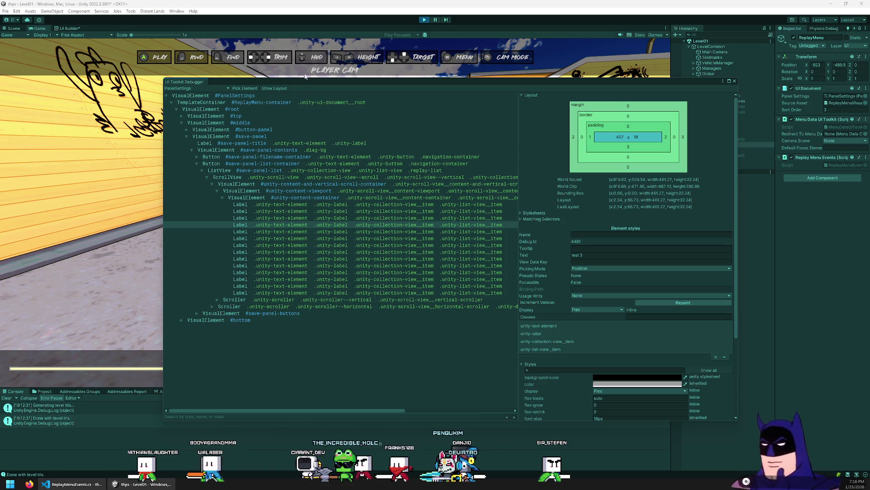
{"action": "left_click", "coordinate": [735, 81]}
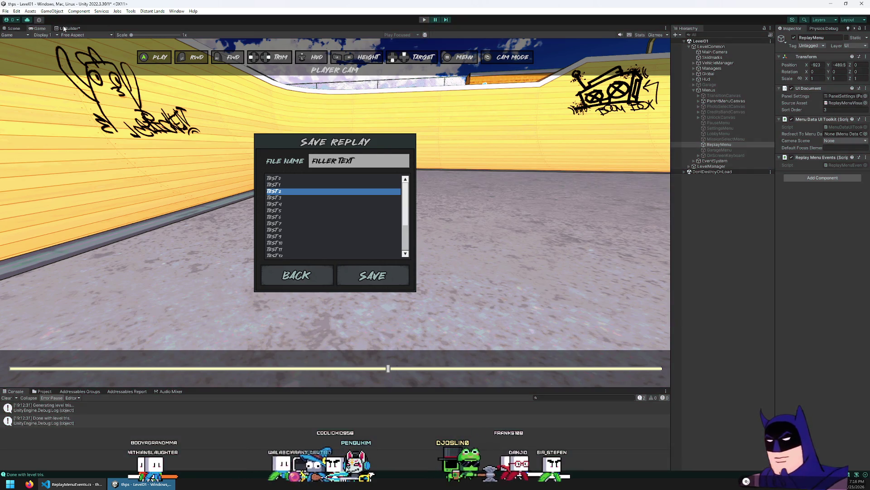
Stop Play mode, rename the selector to '.replay-list .unity-list-view__item:Hover', and play again.
{"action": "left_click", "coordinate": [425, 21]}
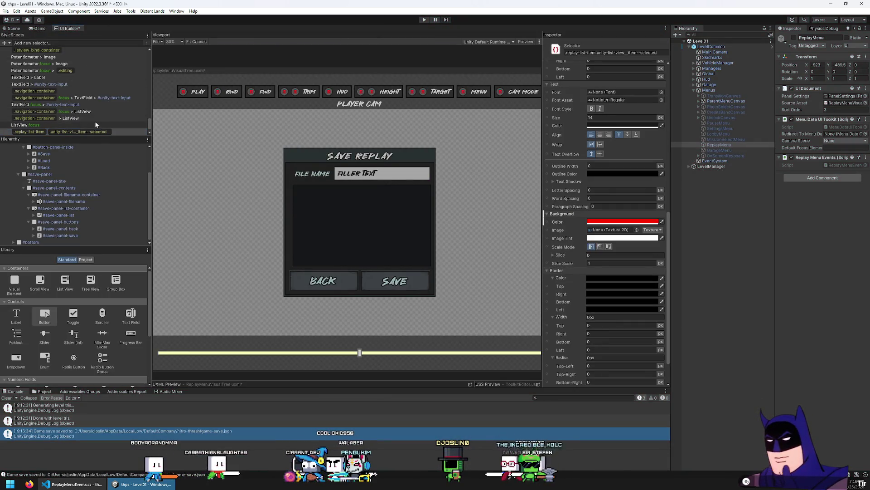
{"action": "double_click", "coordinate": [121, 131]}
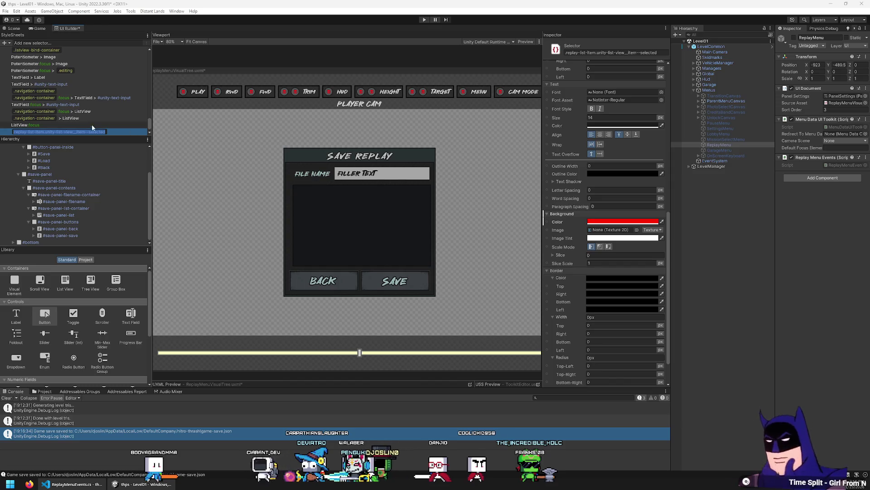
{"action": "key", "text": "Return"}
{"action": "key", "text": "ctrl+a"}
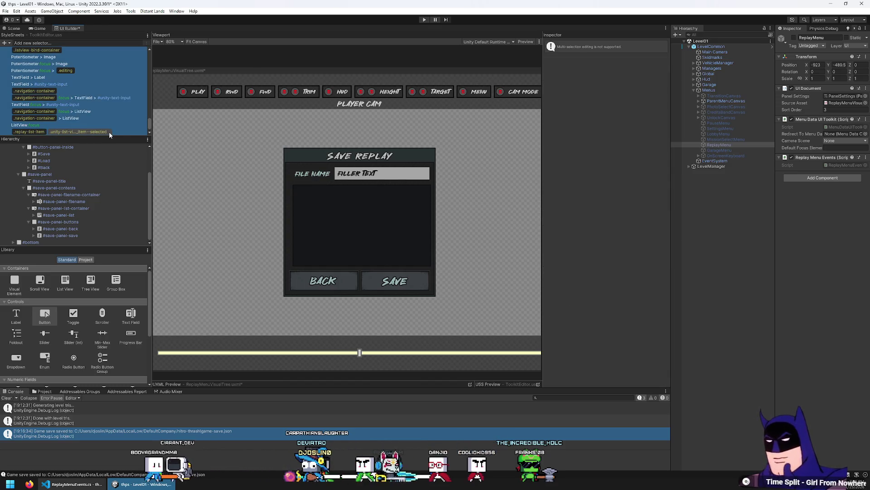
{"action": "left_click", "coordinate": [109, 132]}
{"action": "type", "text": ".replay-list .unity-list-view__item:Hover"}
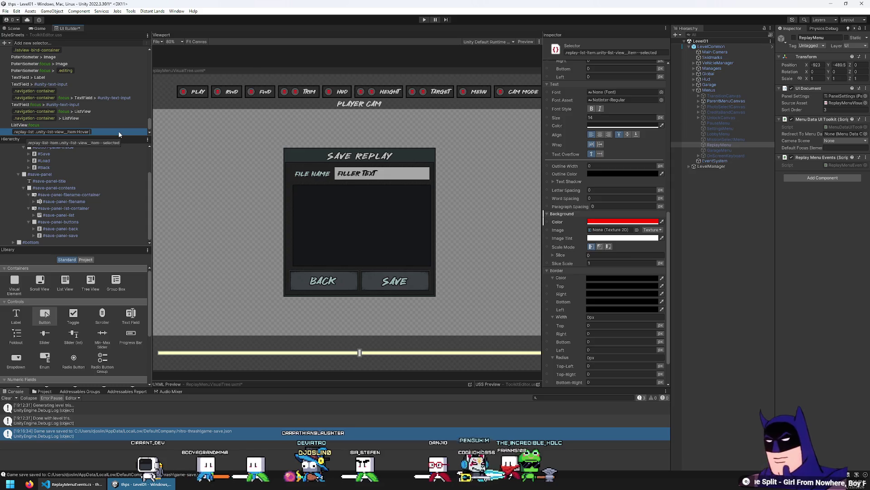
{"action": "key", "text": "Return"}
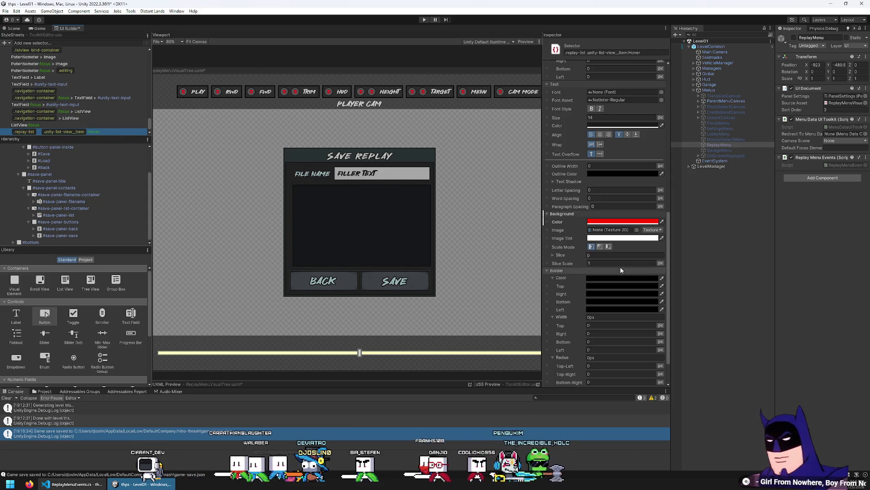
{"action": "left_click", "coordinate": [425, 20]}
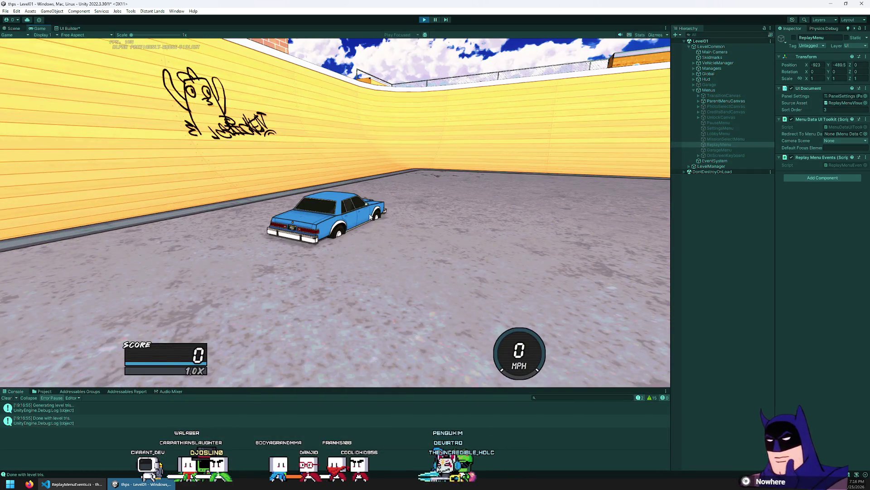
Open Replay > Save in the game, click a list entry to check the red hover style, then stop Play mode.
{"action": "key", "text": "Escape"}
{"action": "left_click", "coordinate": [249, 160]}
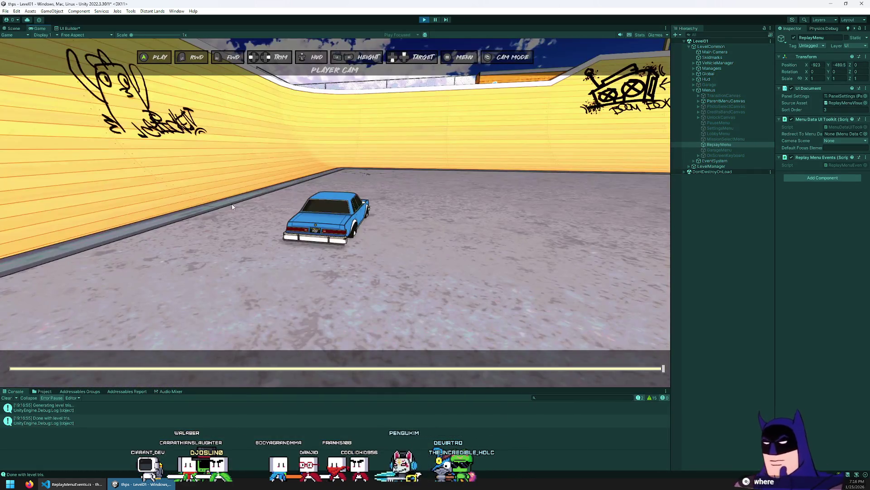
{"action": "left_click", "coordinate": [318, 189]}
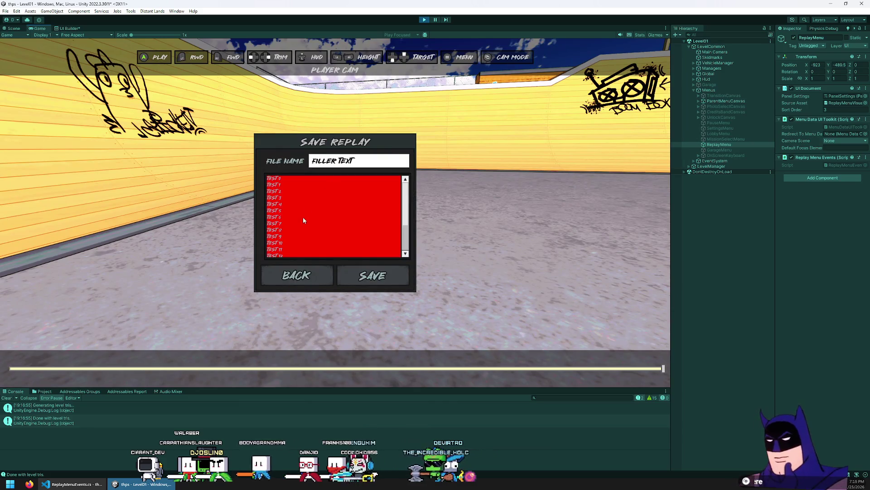
{"action": "left_click", "coordinate": [409, 205]}
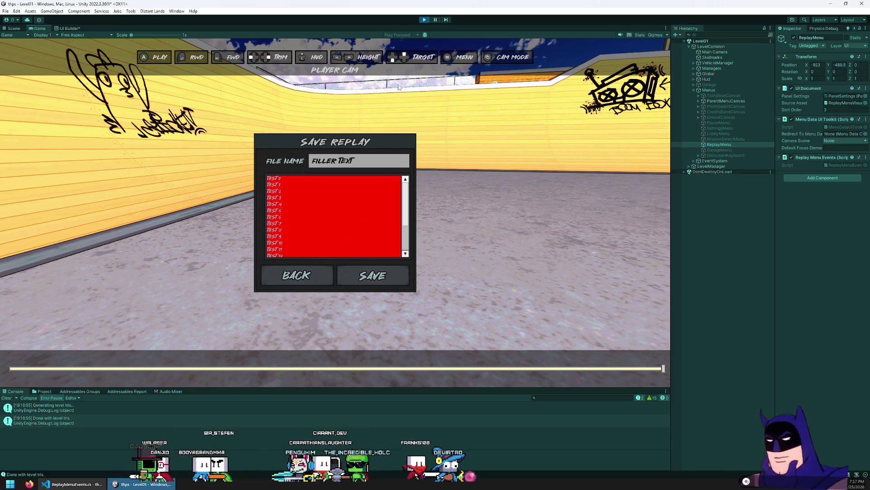
{"action": "left_click", "coordinate": [425, 19]}
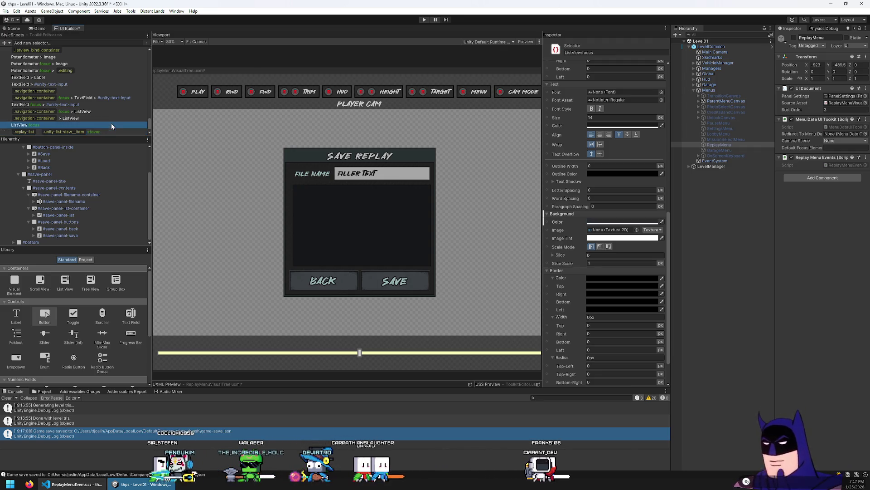
Drop ':Hover' from the list-item selector, restore its dark grey background, and start Play mode.
{"action": "double_click", "coordinate": [103, 131]}
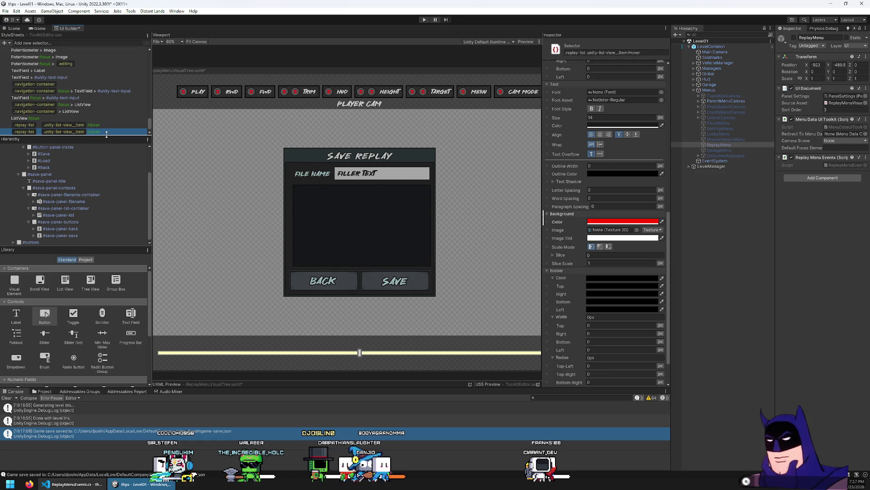
{"action": "key", "text": "BackSpace"}
{"action": "key", "text": "BackSpace"}
{"action": "key", "text": "BackSpace"}
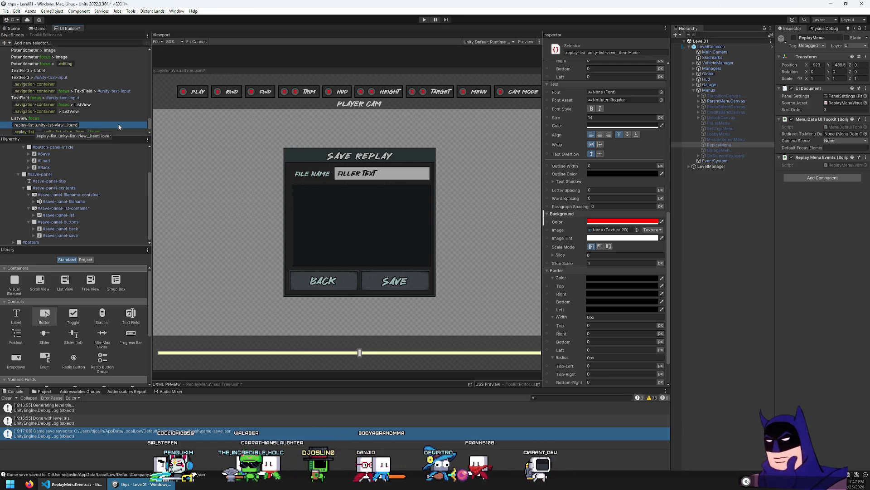
{"action": "key", "text": "Return"}
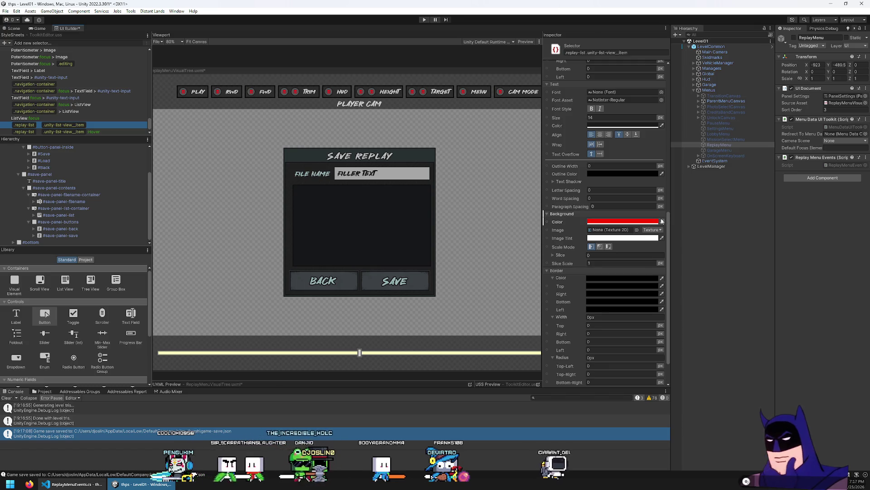
{"action": "left_click", "coordinate": [662, 221]}
{"action": "left_click", "coordinate": [391, 204]}
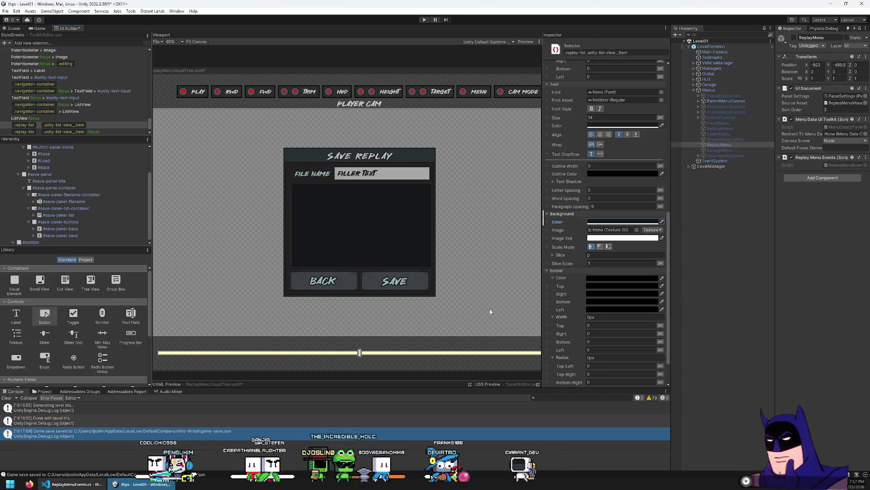
{"action": "left_click", "coordinate": [425, 19]}
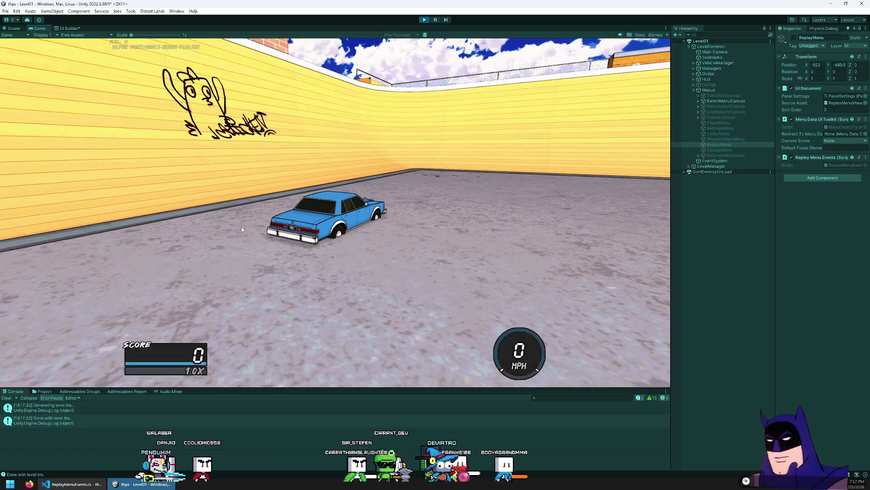
Open the Save Replay dialog in the running game through the pause and replay menus.
{"action": "key", "text": "Escape"}
{"action": "left_click", "coordinate": [226, 160]}
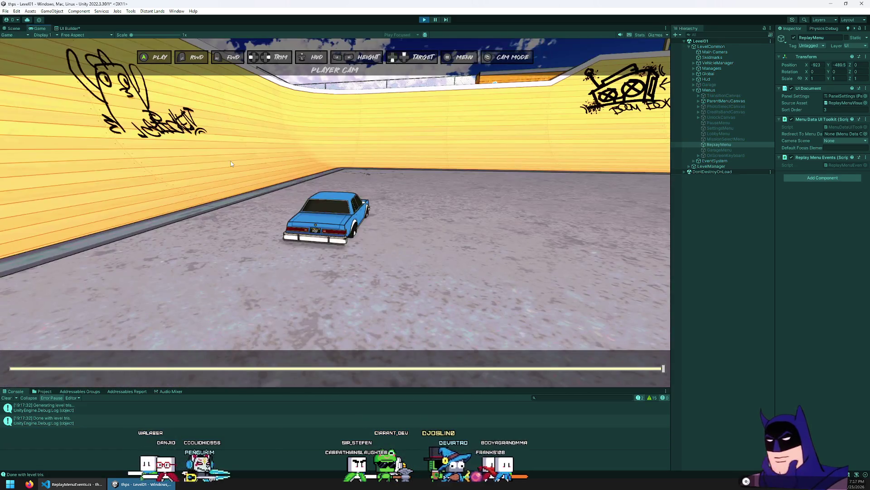
{"action": "key", "text": "Escape"}
{"action": "key", "text": "Return"}
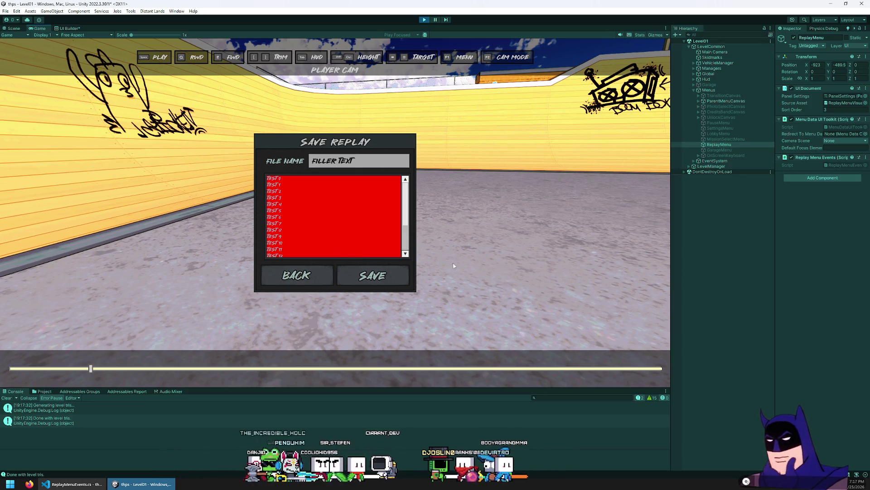
Open the UI Toolkit Debugger on the PanelSettings panel and inspect the 'test 5' list entry.
{"action": "left_click", "coordinate": [175, 11]}
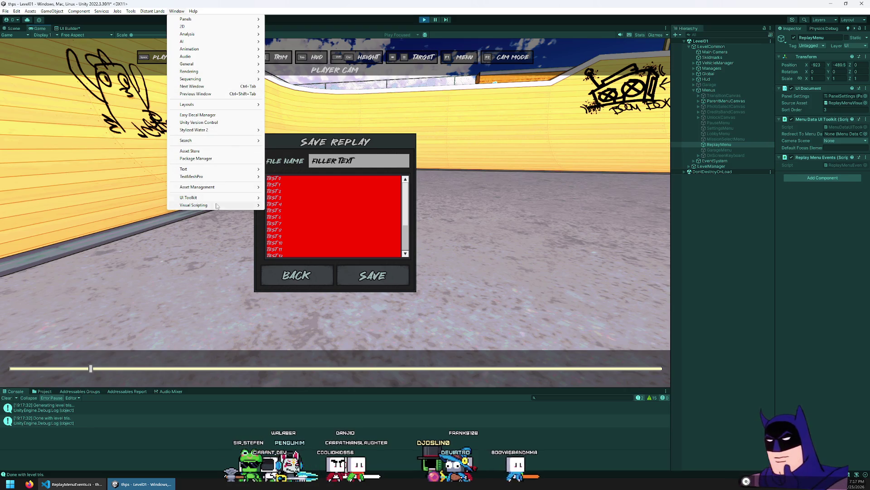
{"action": "mouse_move", "coordinate": [218, 198]}
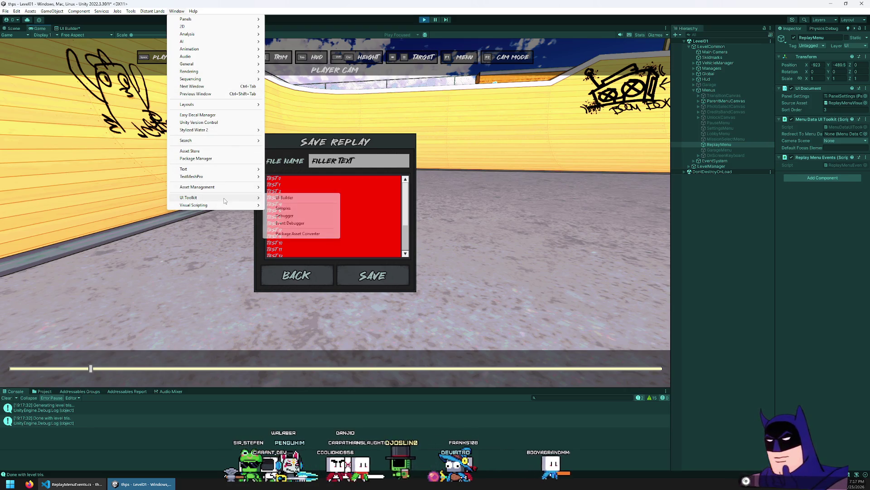
{"action": "left_click", "coordinate": [302, 216]}
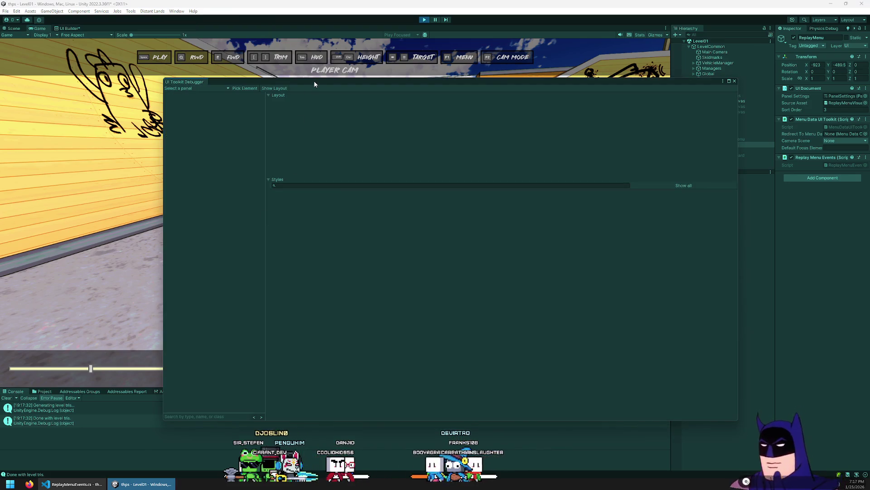
{"action": "left_click", "coordinate": [386, 105]}
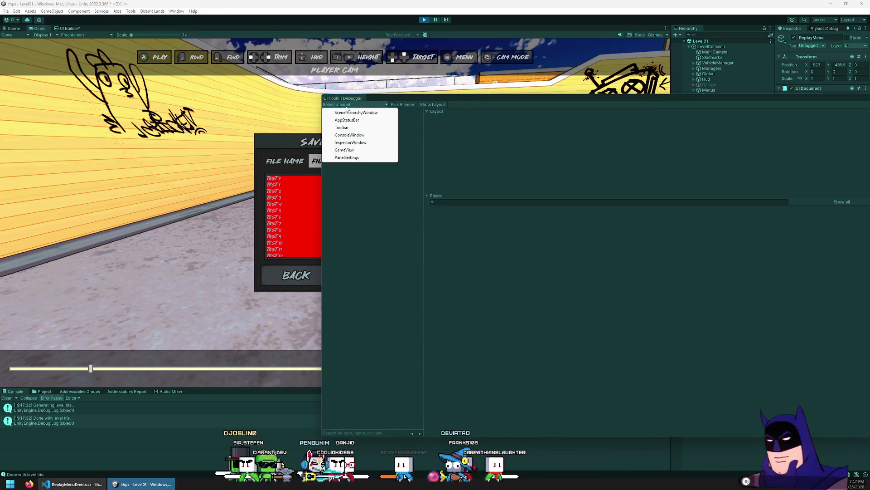
{"action": "left_click", "coordinate": [347, 157]}
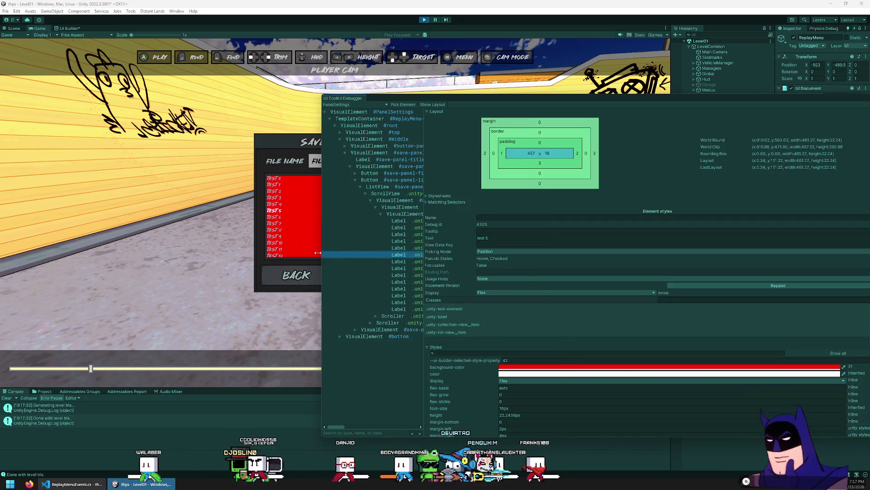
{"action": "left_click", "coordinate": [280, 205]}
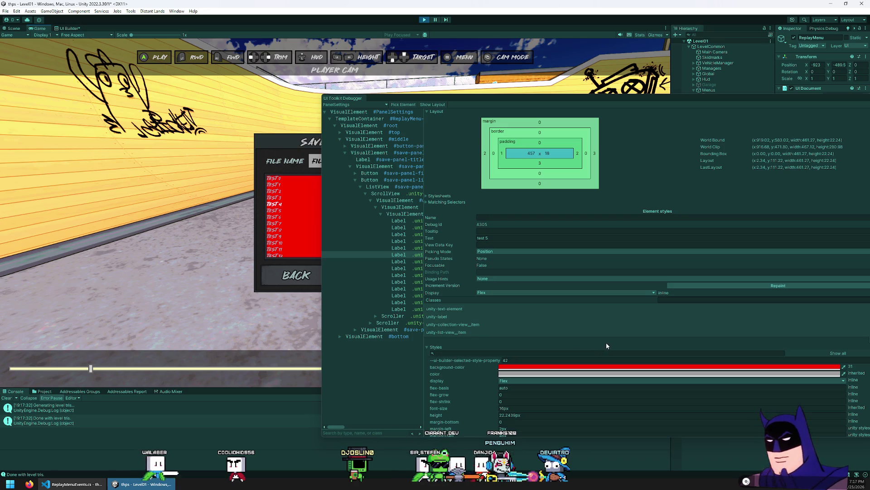
Move the debugger window to the upper left and resize its element tree and style panes.
{"action": "left_click_drag", "start_coordinate": [563, 101], "coordinate": [330, 61]}
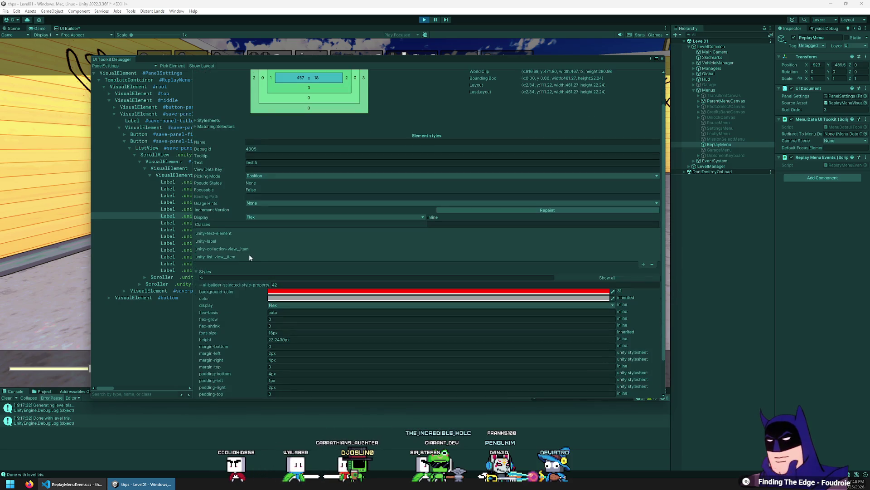
{"action": "scroll", "coordinate": [259, 252], "scroll_direction": "down", "scroll_amount": 3}
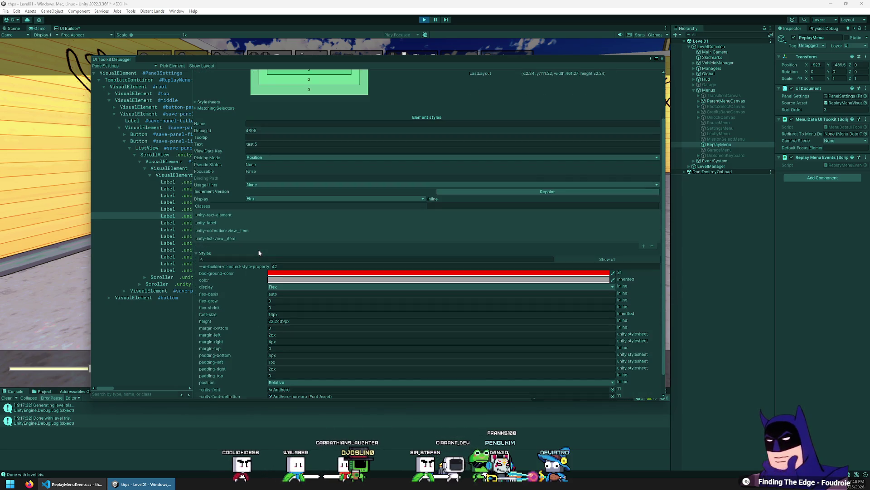
{"action": "scroll", "coordinate": [259, 252], "scroll_direction": "up", "scroll_amount": 5}
{"action": "left_click_drag", "start_coordinate": [194, 241], "coordinate": [508, 240]}
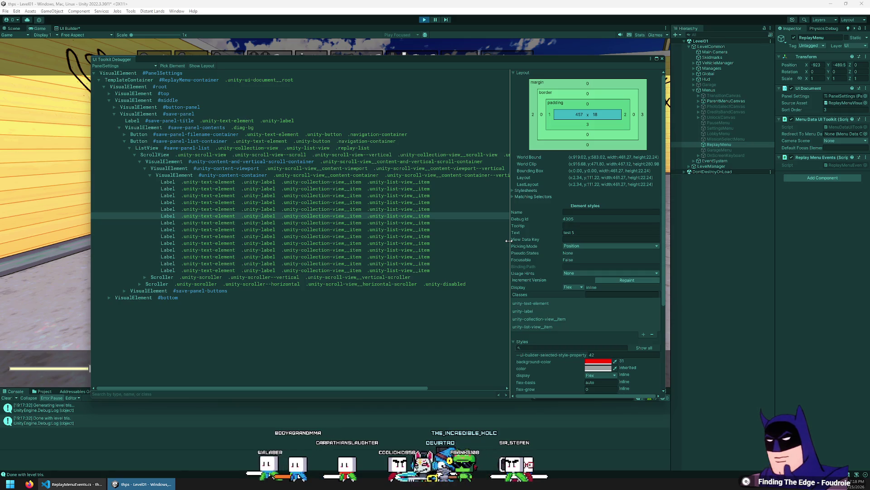
{"action": "left_click_drag", "start_coordinate": [509, 240], "coordinate": [292, 252]}
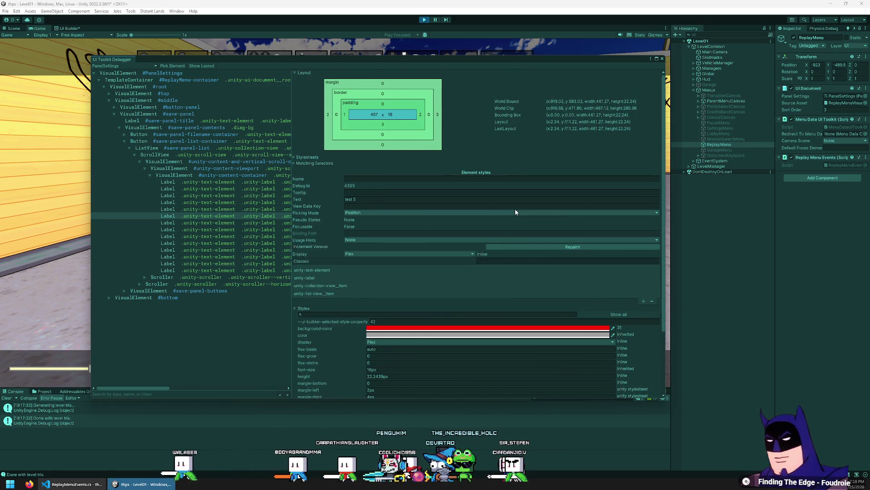
{"action": "scroll", "coordinate": [515, 208], "scroll_direction": "down", "scroll_amount": 3}
{"action": "scroll", "coordinate": [393, 201], "scroll_direction": "down", "scroll_amount": 1}
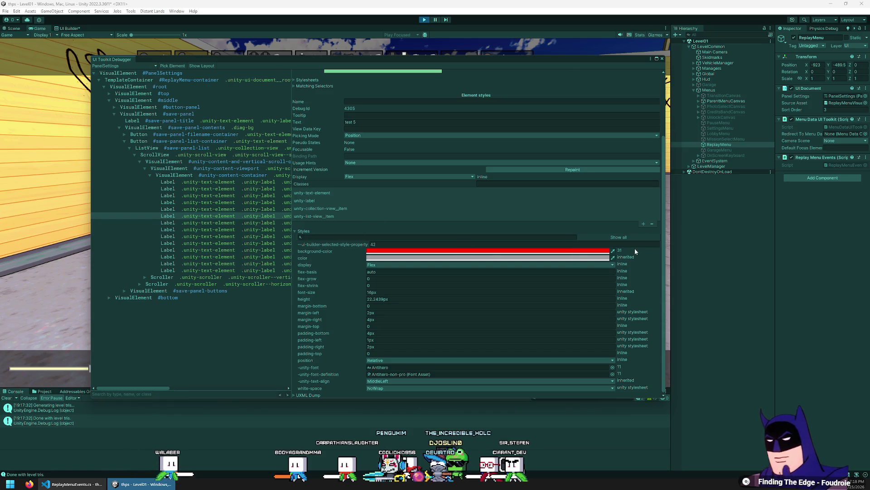
{"action": "scroll", "coordinate": [344, 250], "scroll_direction": "up", "scroll_amount": 1}
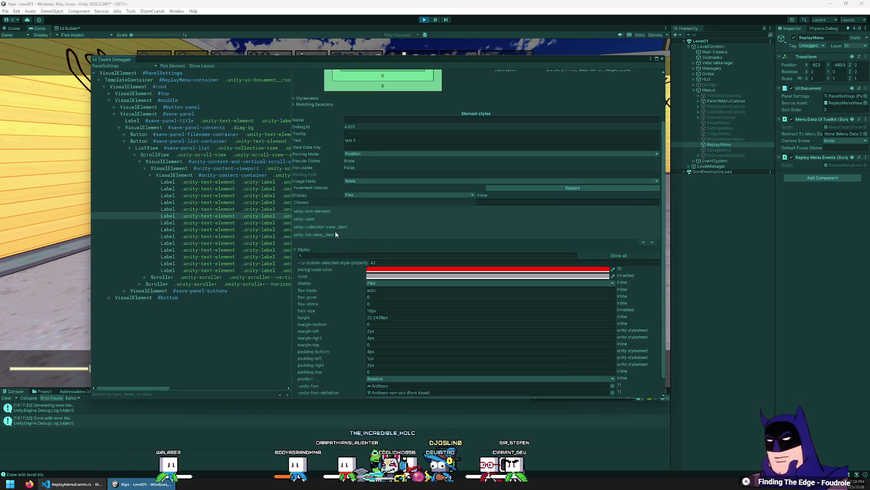
Show all computed styles of the test 5 entry and expand its UXML Dump.
{"action": "left_click", "coordinate": [605, 257]}
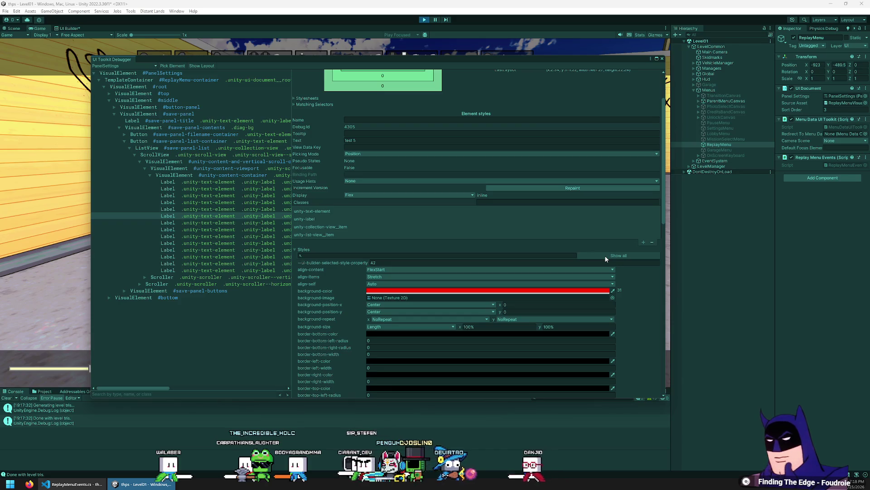
{"action": "scroll", "coordinate": [350, 270], "scroll_direction": "down", "scroll_amount": 1}
{"action": "scroll", "coordinate": [350, 270], "scroll_direction": "down", "scroll_amount": 15}
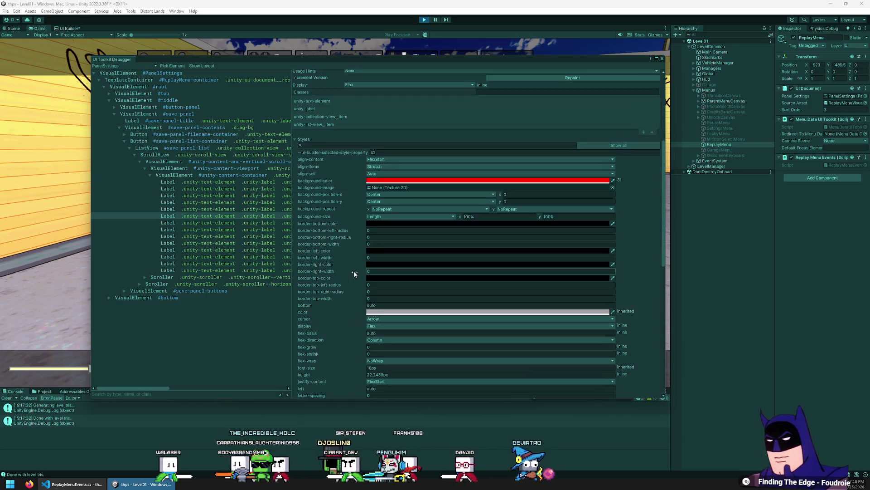
{"action": "scroll", "coordinate": [362, 265], "scroll_direction": "down", "scroll_amount": 3}
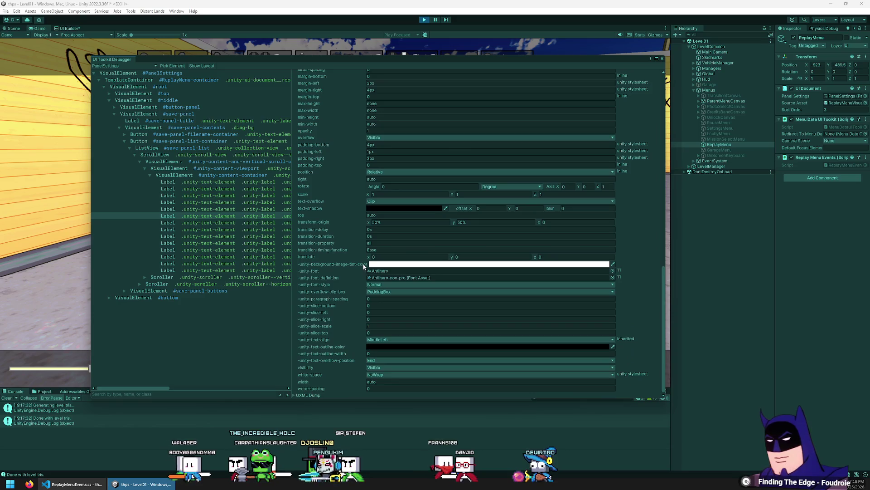
{"action": "left_click", "coordinate": [294, 395]}
{"action": "scroll", "coordinate": [352, 257], "scroll_direction": "up", "scroll_amount": 20}
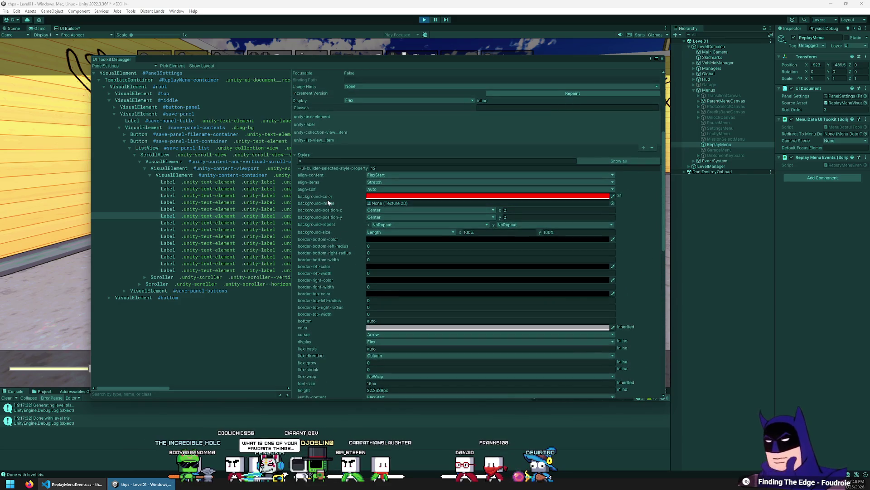
{"action": "scroll", "coordinate": [319, 196], "scroll_direction": "up", "scroll_amount": 8}
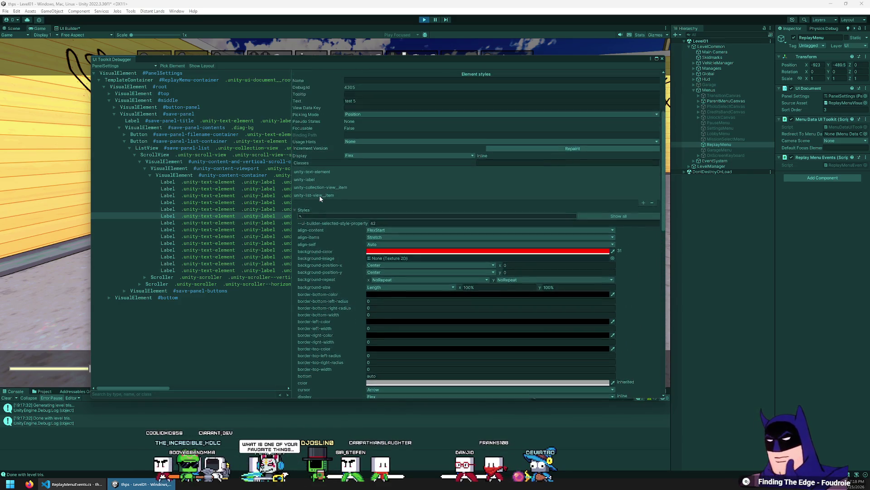
{"action": "scroll", "coordinate": [362, 254], "scroll_direction": "up", "scroll_amount": 1}
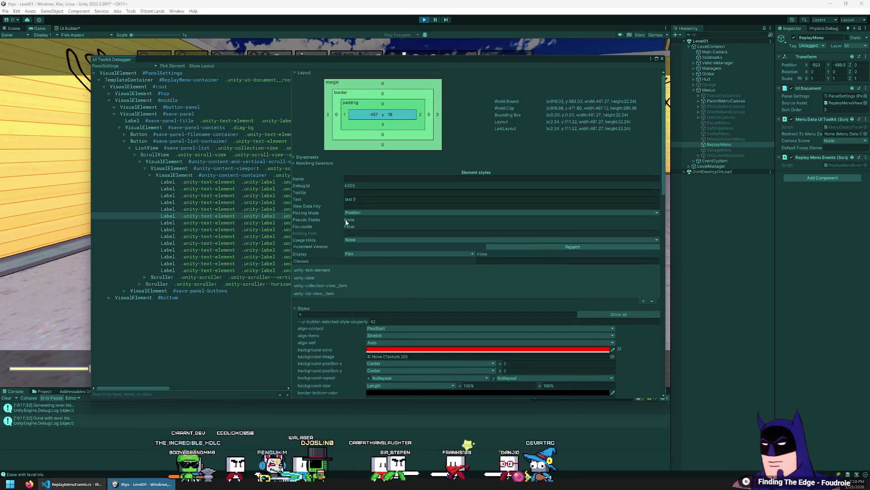
Select the .replay-list .unity-list-view__item rule in UI Builder, check its Background Color, and reposition the debugger.
{"action": "left_click", "coordinate": [69, 29]}
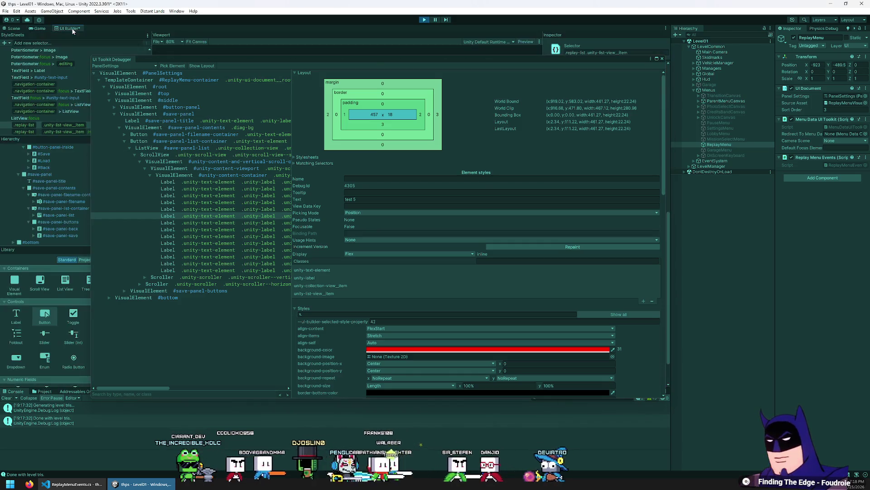
{"action": "mouse_move", "coordinate": [318, 59]}
{"action": "left_mouse_down"}
{"action": "mouse_move", "coordinate": [528, 128]}
{"action": "mouse_move", "coordinate": [668, 144]}
{"action": "mouse_move", "coordinate": [333, 263]}
{"action": "mouse_move", "coordinate": [136, 261]}
{"action": "left_mouse_up"}
{"action": "left_click", "coordinate": [93, 125]}
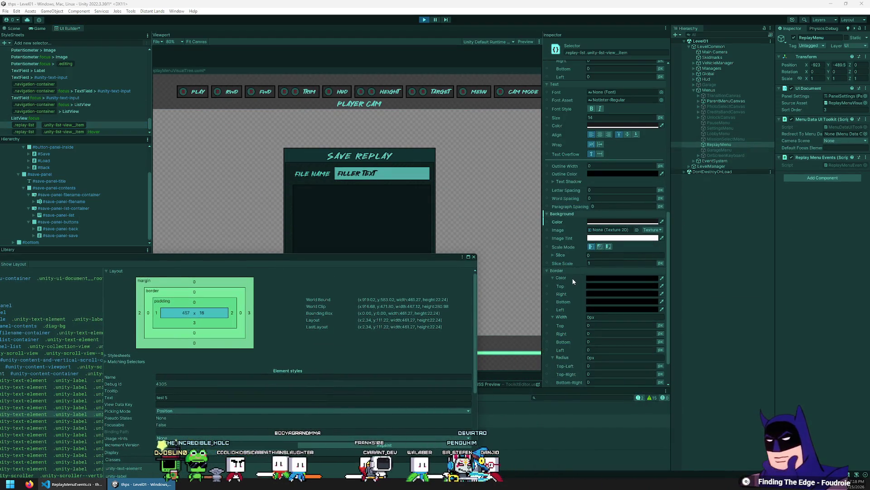
{"action": "left_click", "coordinate": [599, 222]}
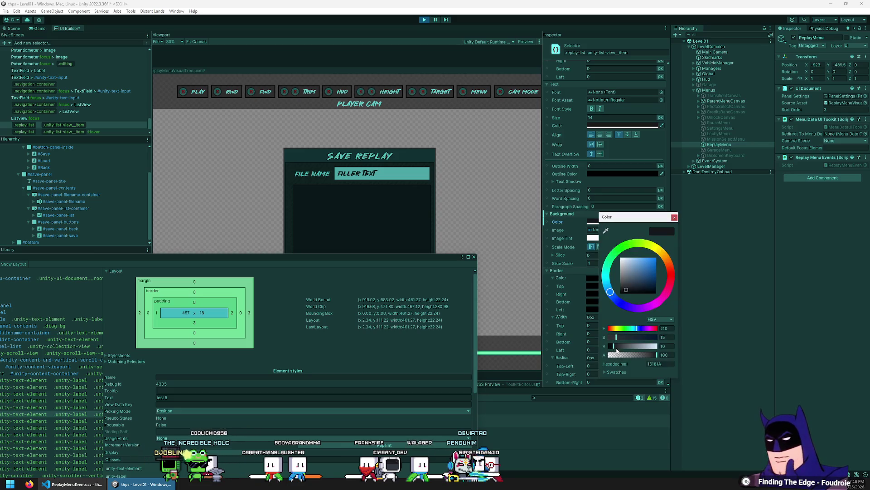
{"action": "left_click", "coordinate": [674, 217]}
{"action": "left_click_drag", "start_coordinate": [234, 260], "coordinate": [588, 177]}
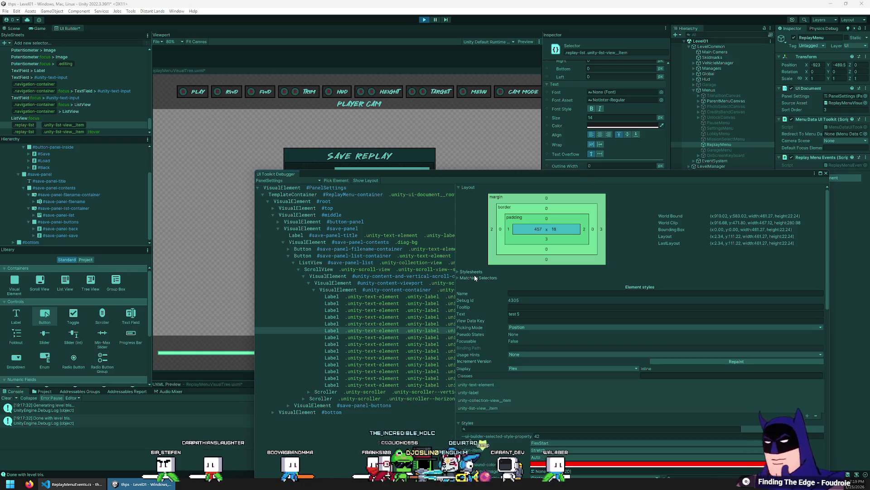
Expand Matching Selectors to view the :hover rule's background colour on the test 4 and test 5 labels.
{"action": "left_click", "coordinate": [458, 278]}
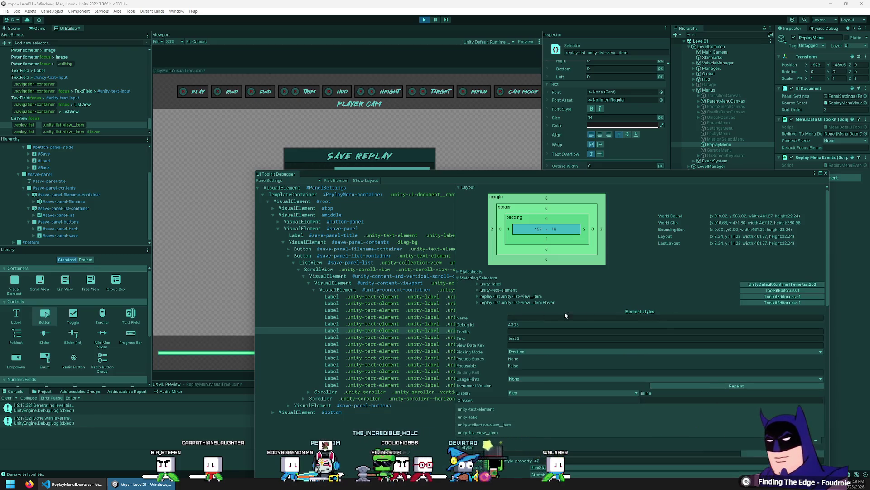
{"action": "left_click", "coordinate": [548, 303]}
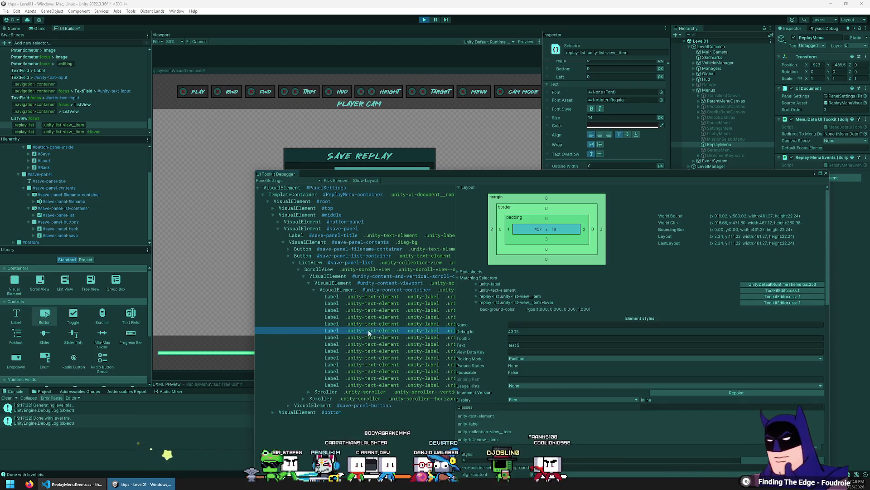
{"action": "left_click", "coordinate": [391, 323]}
{"action": "left_click", "coordinate": [396, 330]}
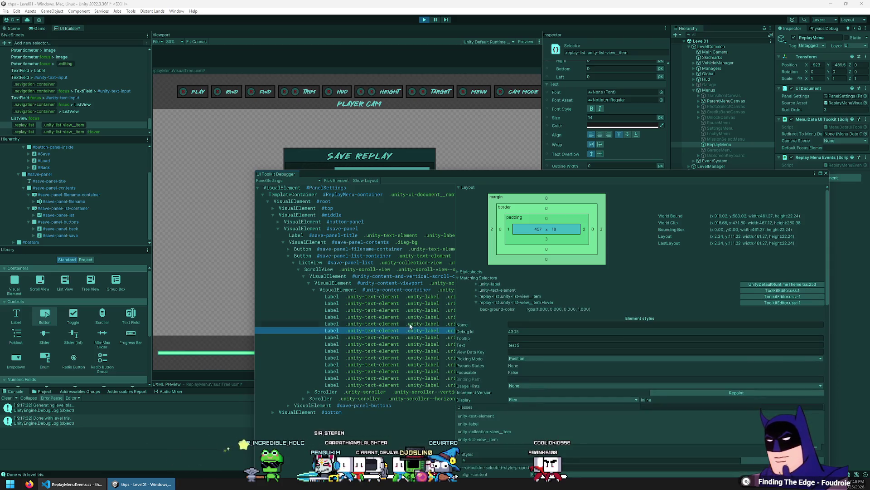
{"action": "left_click", "coordinate": [464, 273]}
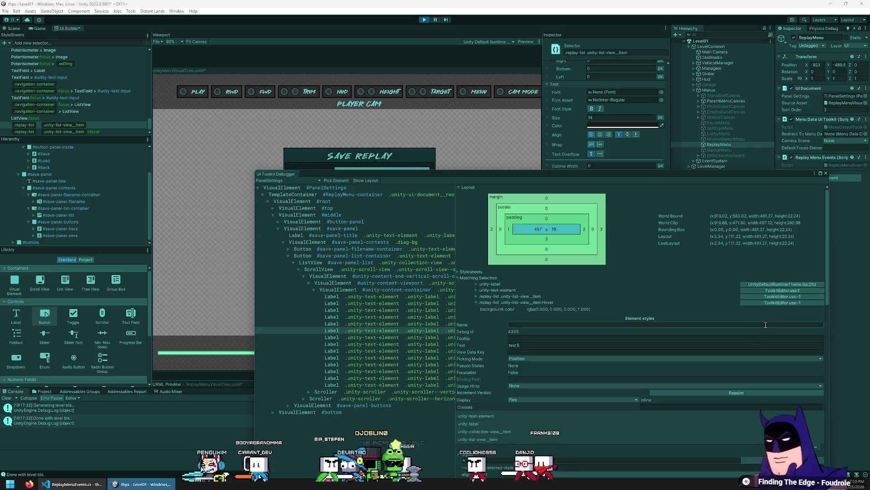
Open ToolkitEditor.uss in VS Code, close it, and expand the debugger's Stylesheets foldout.
{"action": "left_click", "coordinate": [786, 303]}
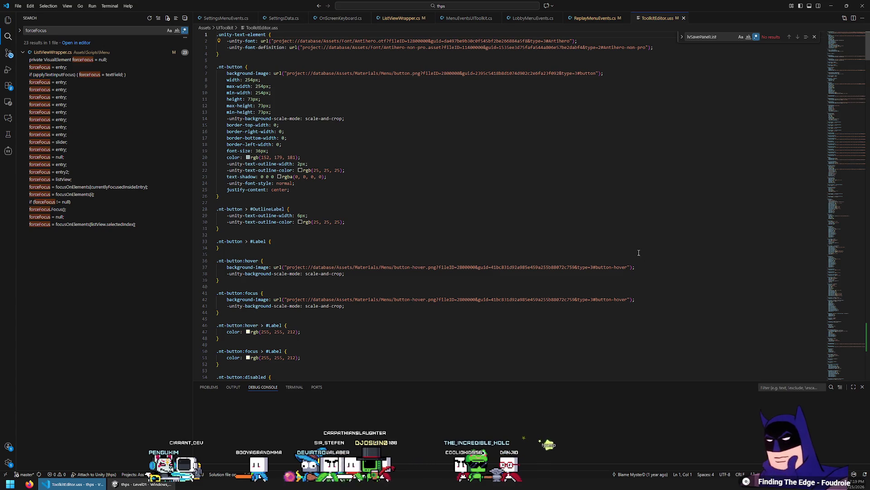
{"action": "left_click", "coordinate": [684, 17]}
{"action": "left_click", "coordinate": [136, 484]}
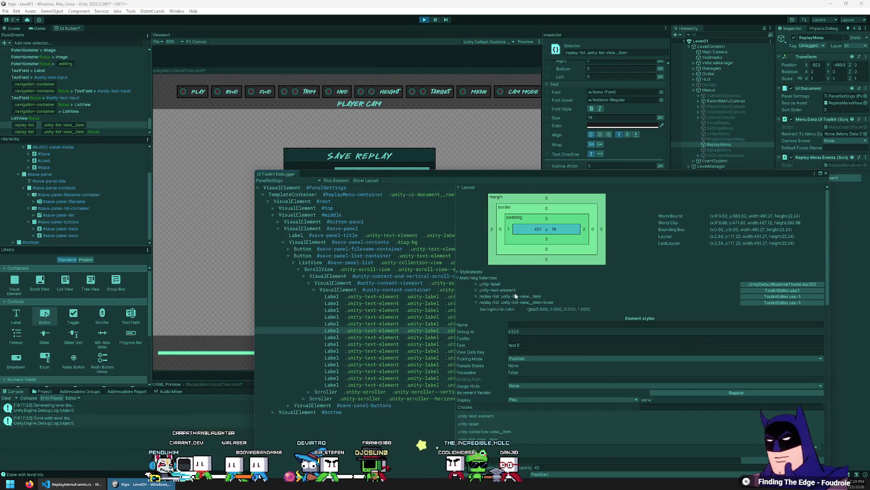
{"action": "left_click", "coordinate": [459, 272]}
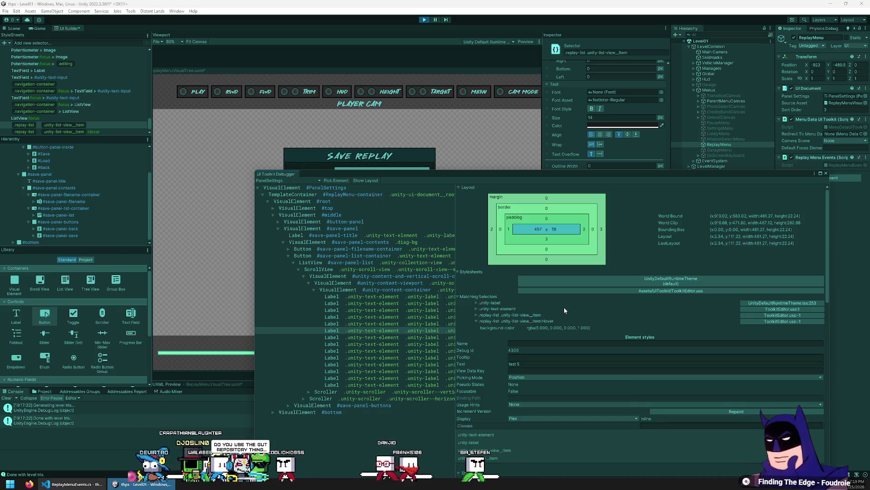
Expand the .replay-list .unity-list-view__item selector to see its rgba(0.086, 0.094, 0.102, 1.000) background-color.
{"action": "left_click", "coordinate": [503, 314]}
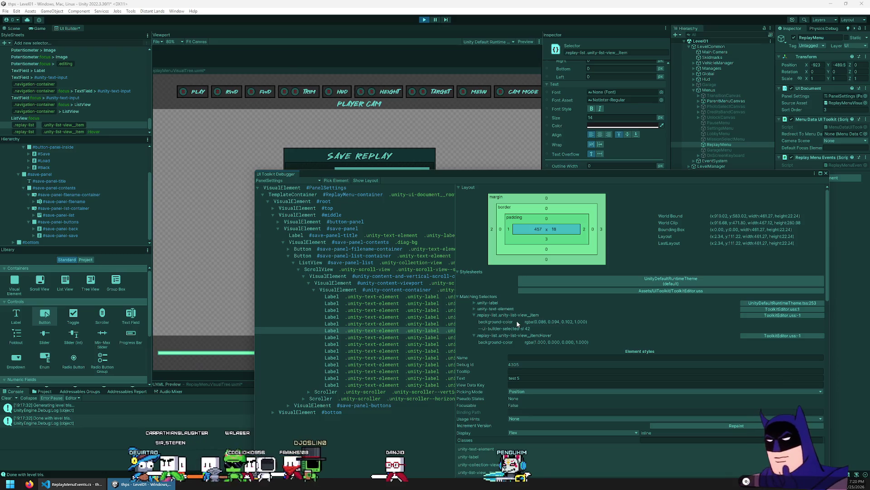
{"action": "scroll", "coordinate": [557, 344], "scroll_direction": "down", "scroll_amount": 3}
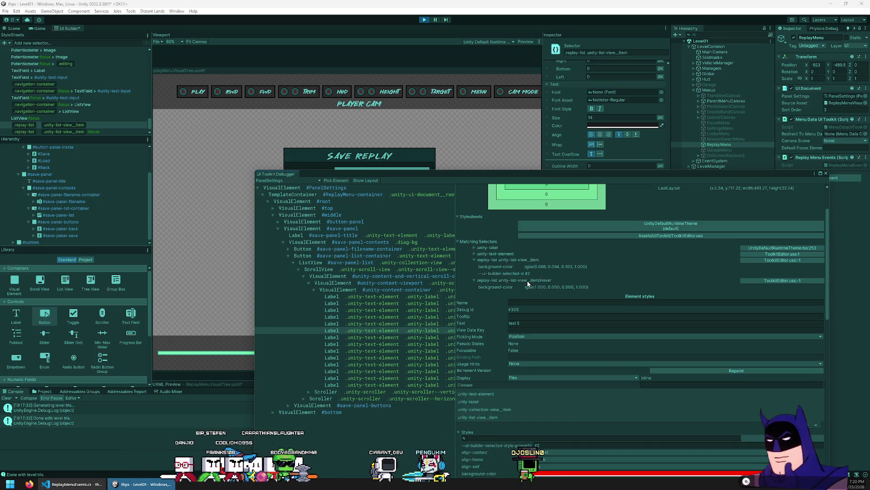
{"action": "scroll", "coordinate": [528, 283], "scroll_direction": "up", "scroll_amount": 3}
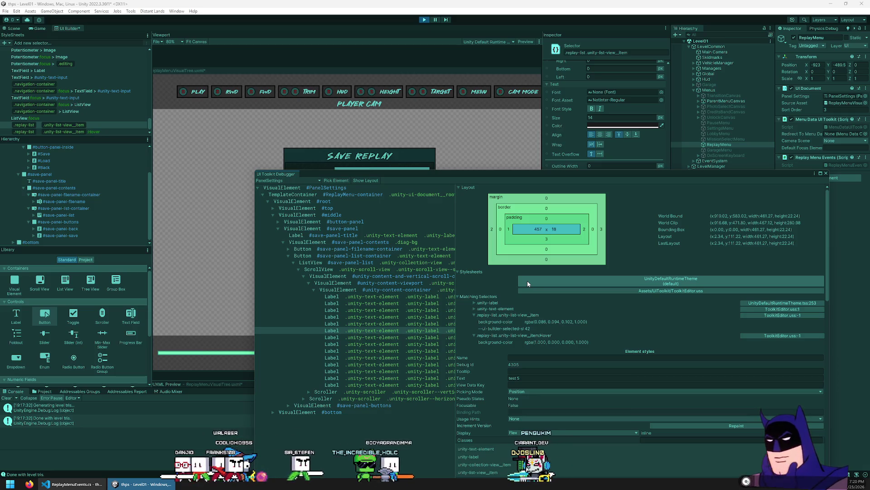
Move the debugger right, switch to the Game view, and select TEST 5 in the Save Replay list.
{"action": "mouse_move", "coordinate": [398, 170]}
{"action": "left_mouse_down"}
{"action": "mouse_move", "coordinate": [486, 180]}
{"action": "mouse_move", "coordinate": [533, 167]}
{"action": "left_mouse_up"}
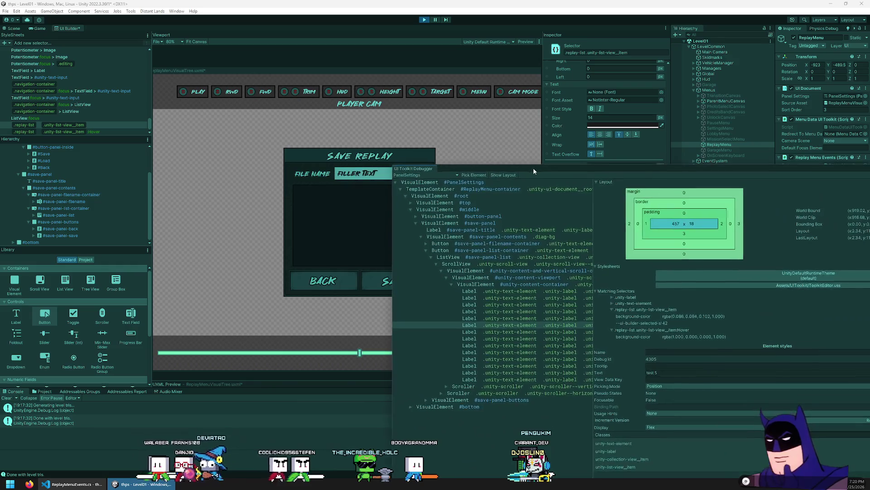
{"action": "left_click", "coordinate": [38, 28]}
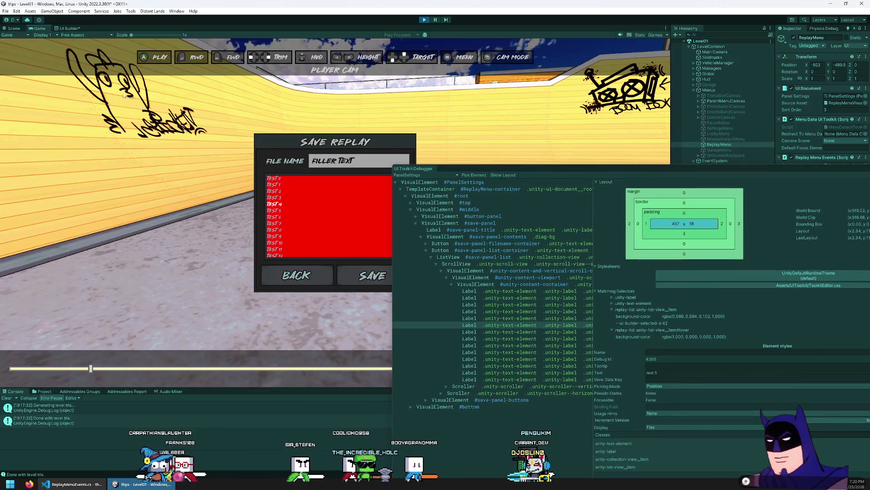
{"action": "left_click", "coordinate": [290, 210]}
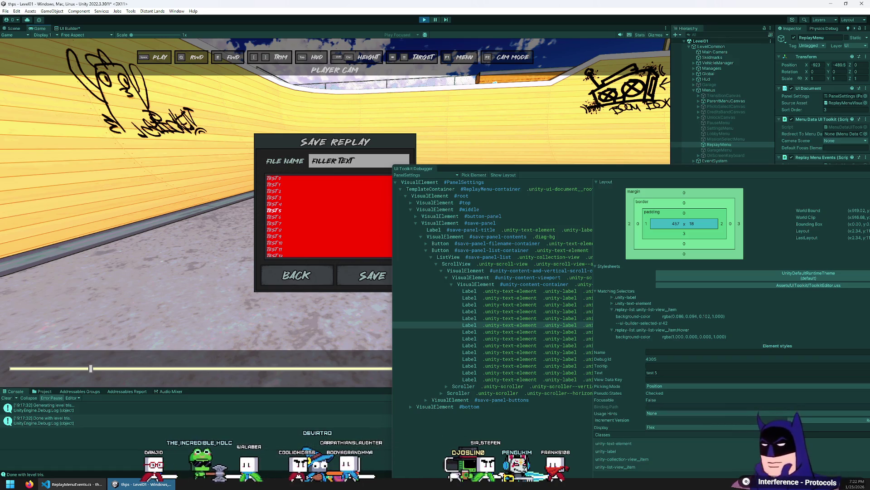
Select TEST 0 in the Save Replay list, then move the selection down to TEST 4.
{"action": "left_click", "coordinate": [274, 178]}
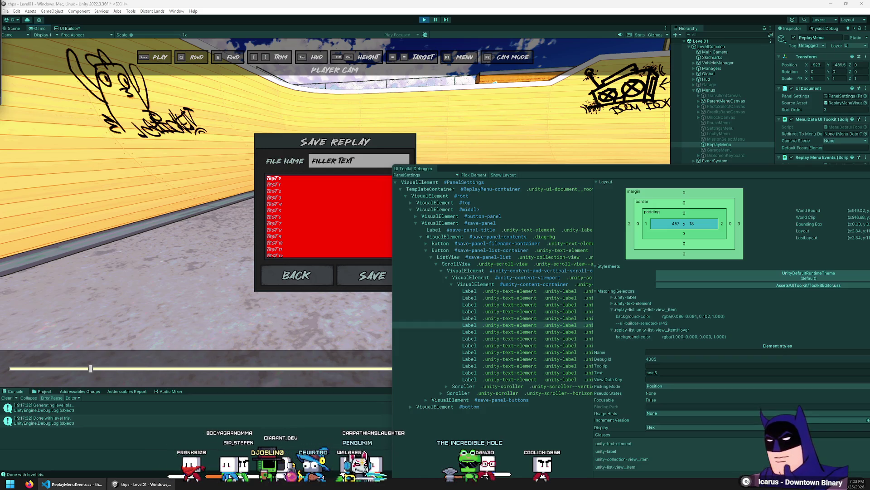
{"action": "key", "text": "Down"}
{"action": "key", "text": "Down"}
{"action": "key", "text": "Down"}
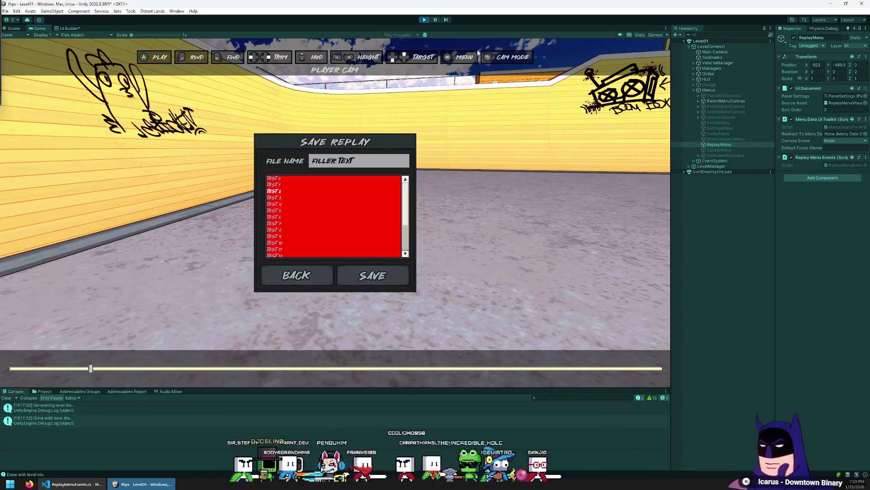
Stop the game, select the .replay-list .unity-list-view__item rule in StyleSheets, and restart Play mode.
{"action": "left_click", "coordinate": [424, 19]}
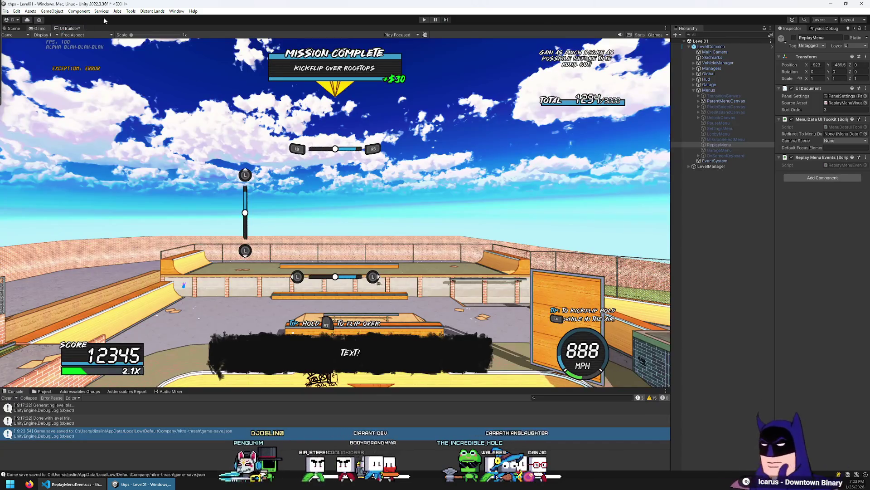
{"action": "left_click", "coordinate": [59, 29]}
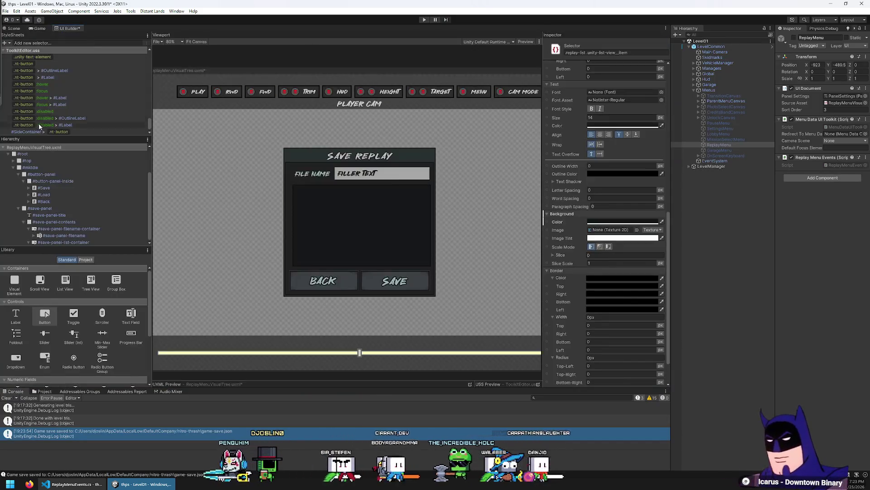
{"action": "left_click", "coordinate": [83, 124]}
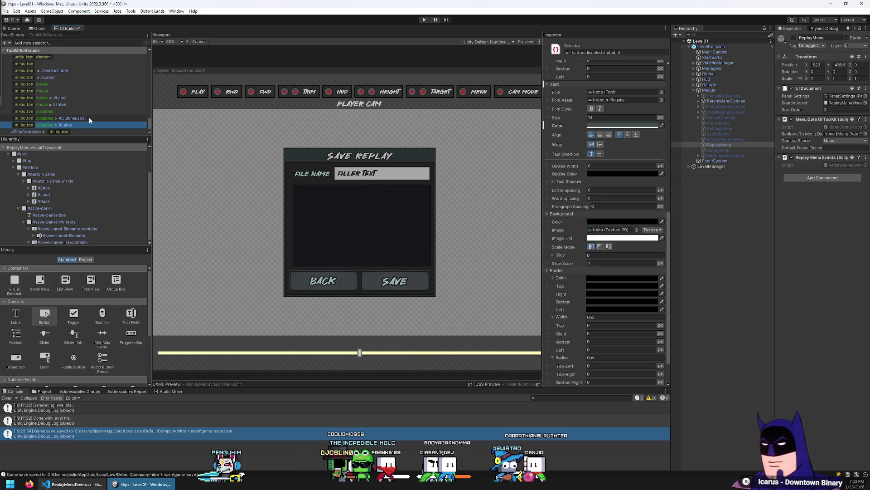
{"action": "scroll", "coordinate": [88, 117], "scroll_direction": "down", "scroll_amount": 4}
{"action": "left_click", "coordinate": [144, 65]}
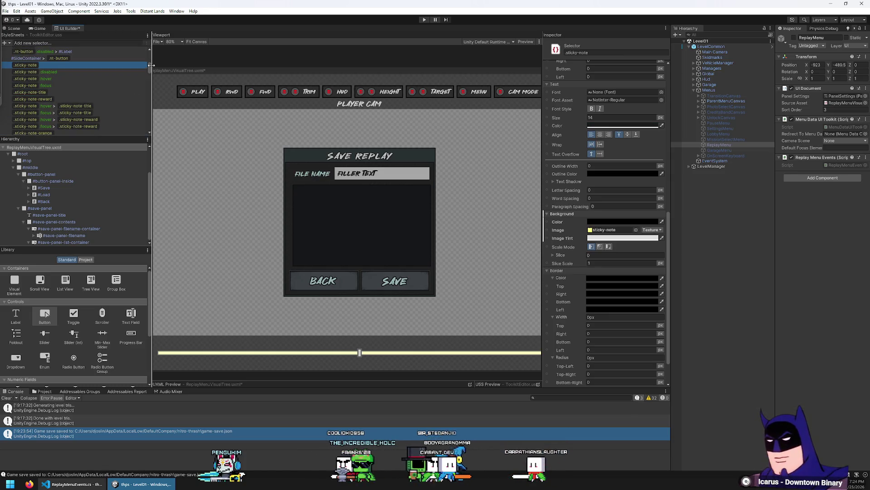
{"action": "left_click_drag", "start_coordinate": [150, 71], "coordinate": [149, 126]}
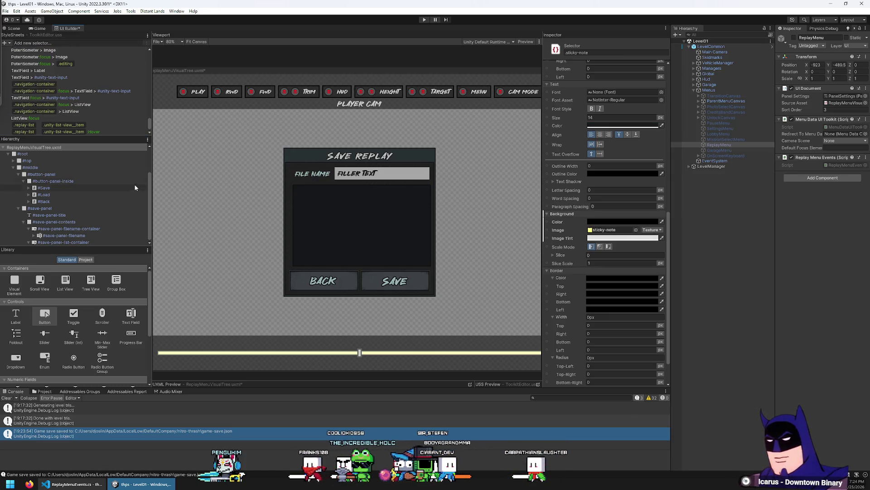
{"action": "left_click", "coordinate": [108, 125]}
{"action": "scroll", "coordinate": [104, 132], "scroll_direction": "up", "scroll_amount": 1}
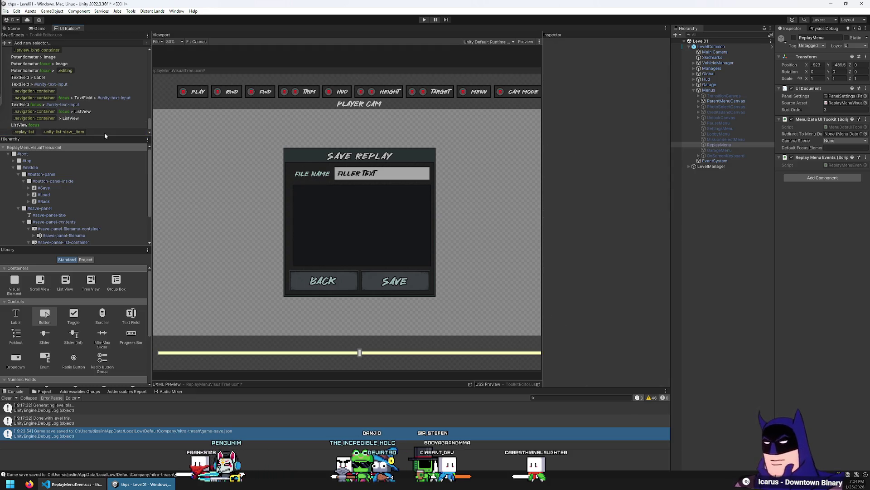
{"action": "left_click", "coordinate": [423, 19]}
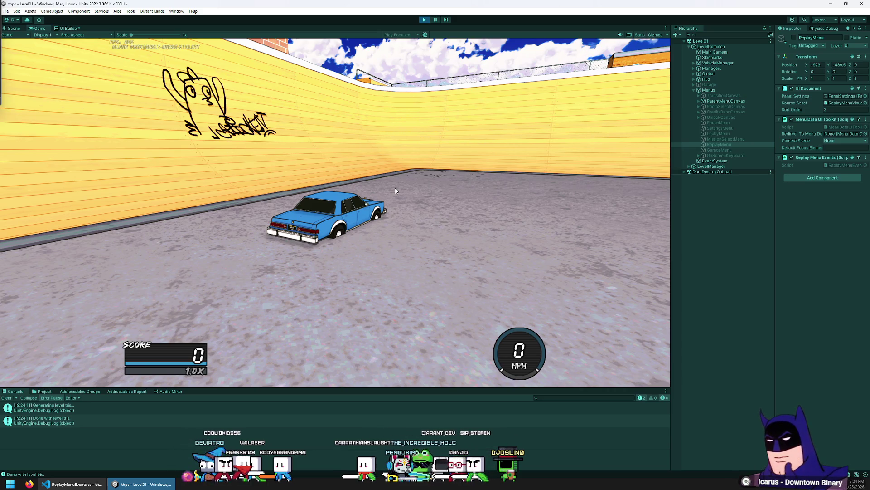
Pause the game, go to Replay, and open the Save Replay dialog.
{"action": "key", "text": "Escape"}
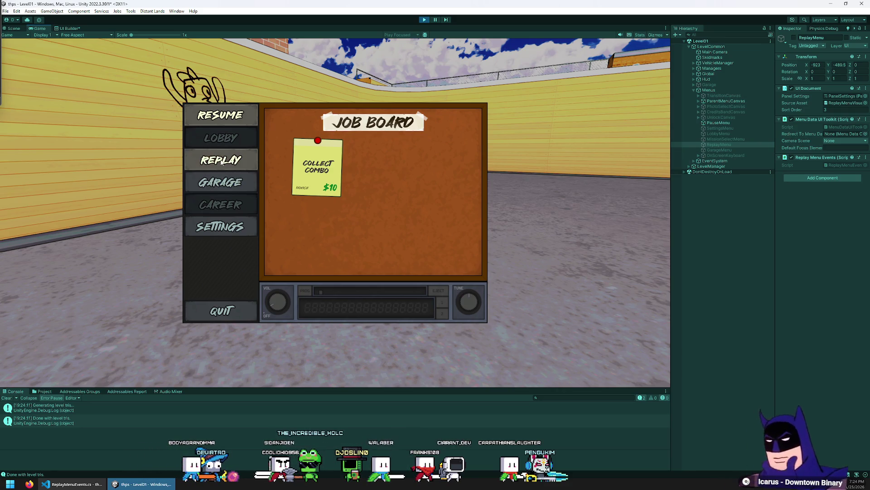
{"action": "left_click", "coordinate": [222, 162]}
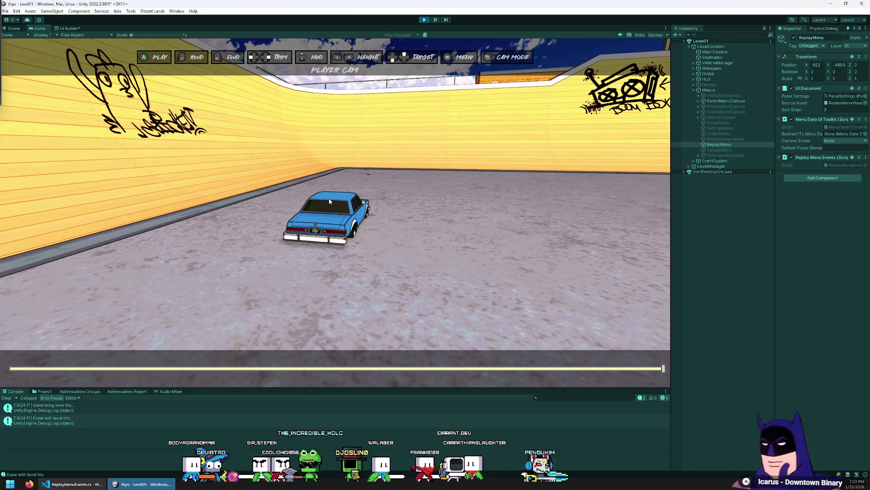
{"action": "key", "text": "Escape"}
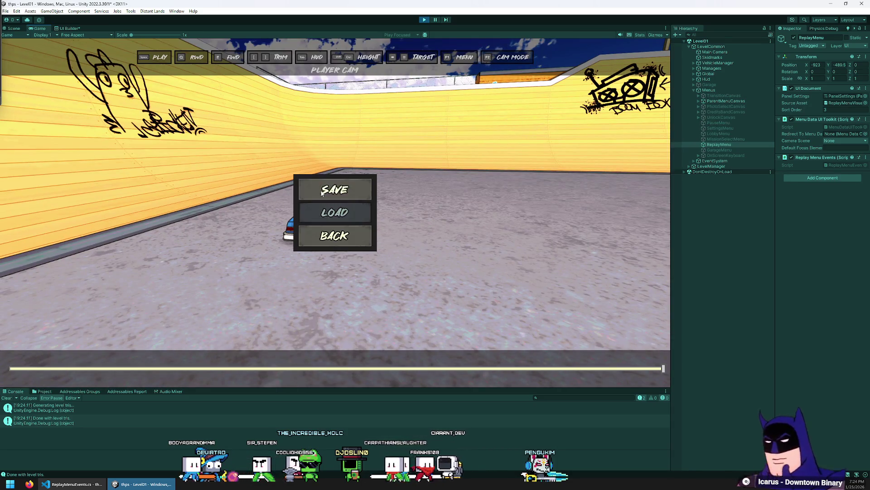
{"action": "left_click", "coordinate": [318, 189]}
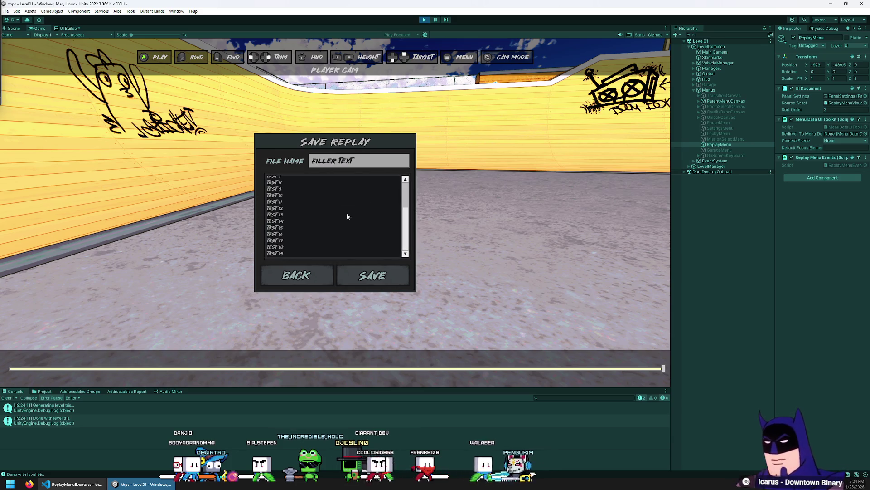
Browse the list entries Test3, Test12 and Test0, then stop play mode.
{"action": "scroll", "coordinate": [345, 210], "scroll_direction": "down", "scroll_amount": 3}
{"action": "scroll", "coordinate": [339, 194], "scroll_direction": "up", "scroll_amount": 3}
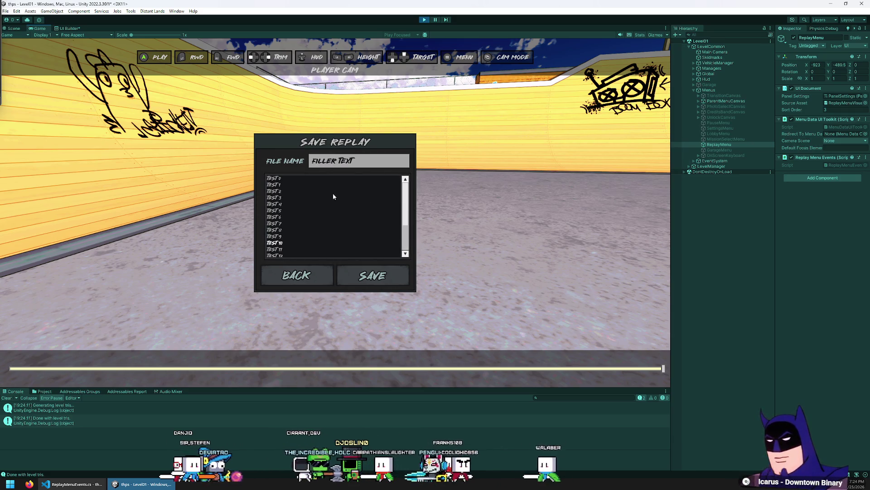
{"action": "key", "text": "Down"}
{"action": "key", "text": "Down"}
{"action": "key", "text": "Down"}
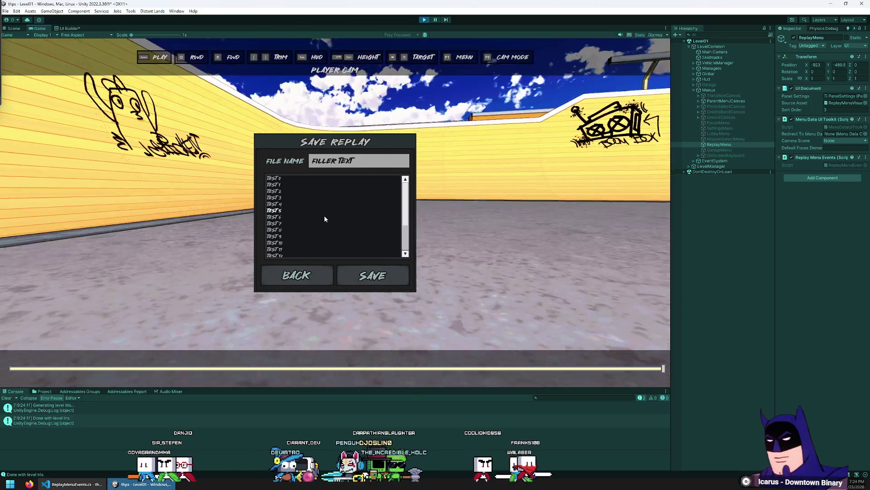
{"action": "scroll", "coordinate": [325, 219], "scroll_direction": "down", "scroll_amount": 3}
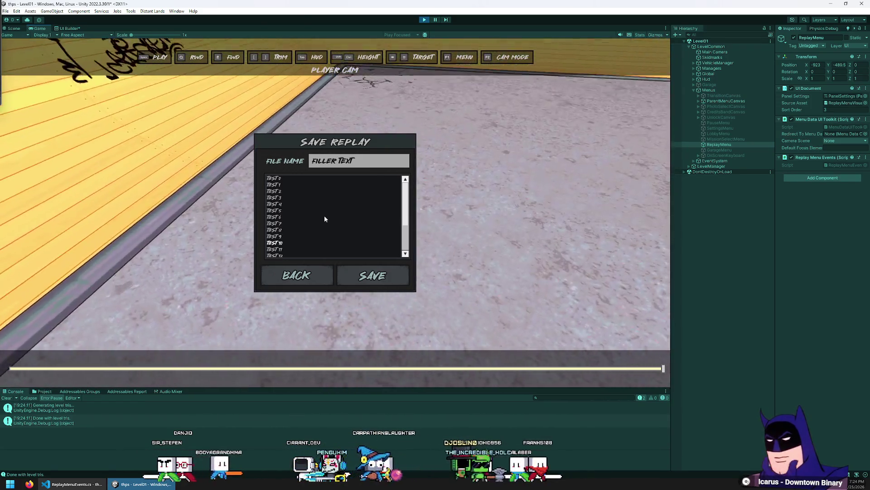
{"action": "key", "text": "Down"}
{"action": "key", "text": "Down"}
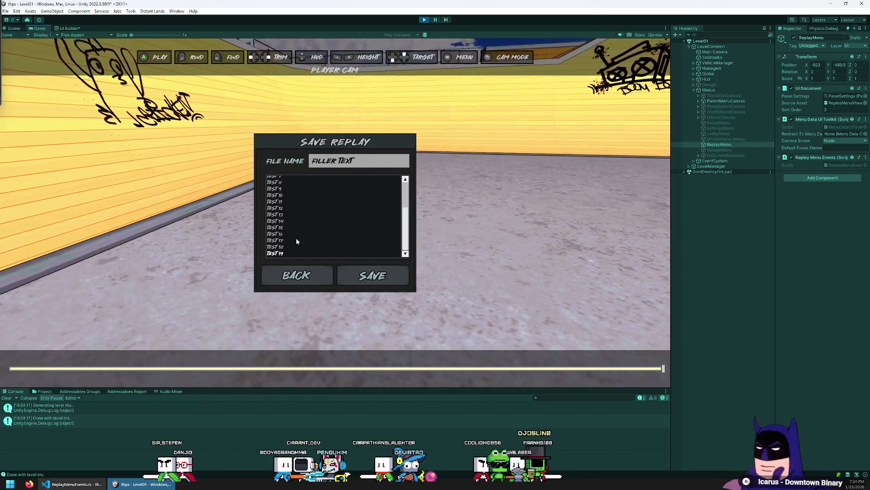
{"action": "scroll", "coordinate": [293, 187], "scroll_direction": "up", "scroll_amount": 3}
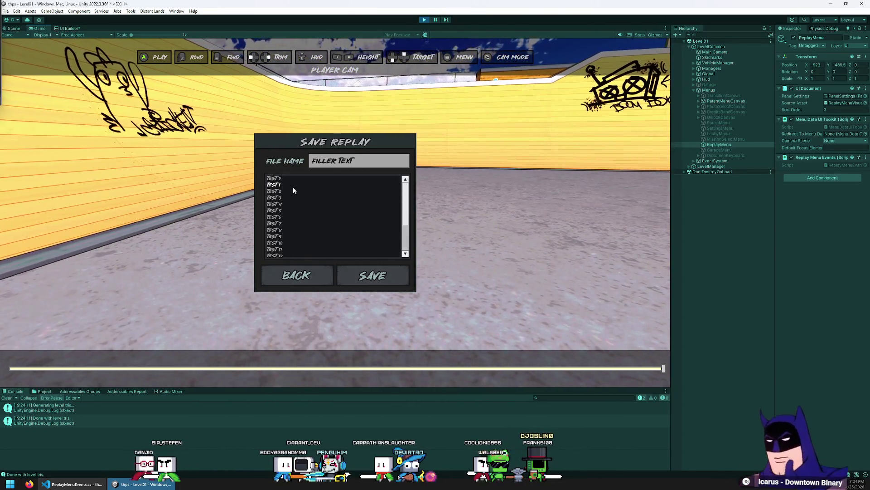
{"action": "left_click", "coordinate": [284, 178]}
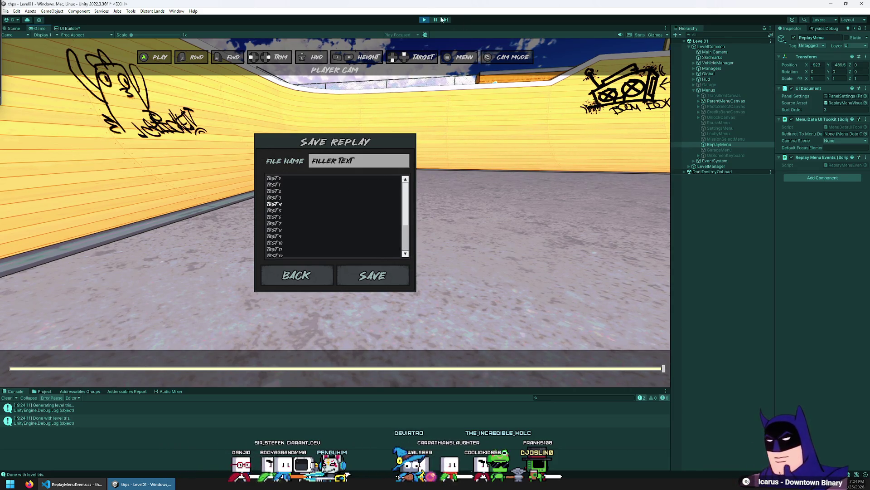
{"action": "left_click", "coordinate": [423, 21]}
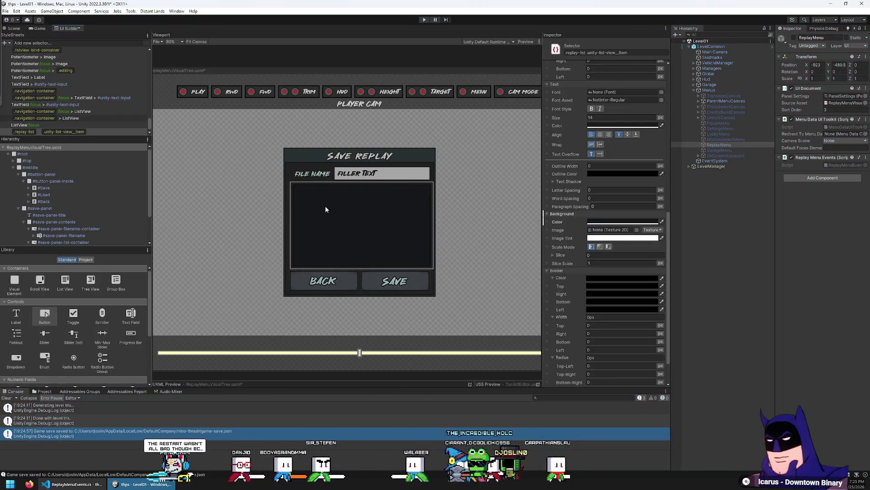
Set #save-panel-list's Padding to 8px in the Inspector and enter Play mode.
{"action": "left_click", "coordinate": [77, 246]}
{"action": "scroll", "coordinate": [75, 218], "scroll_direction": "down", "scroll_amount": 2}
{"action": "left_click", "coordinate": [76, 214]}
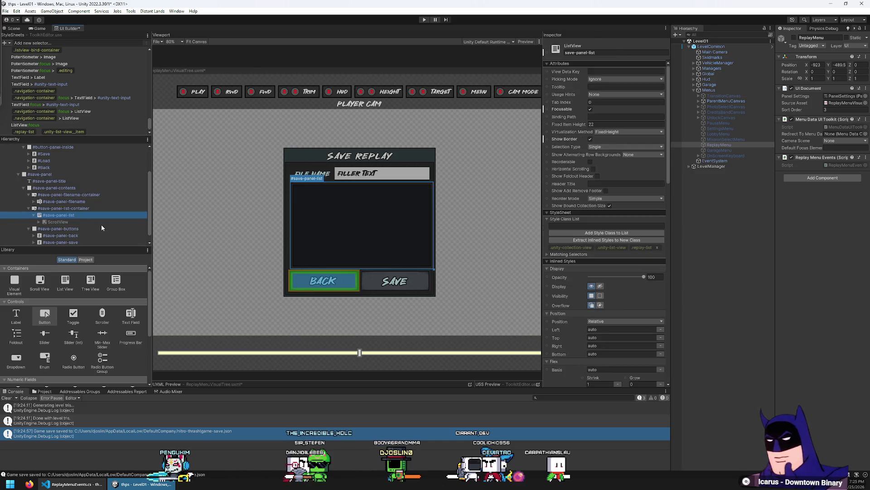
{"action": "key", "text": "Left"}
{"action": "scroll", "coordinate": [573, 270], "scroll_direction": "down", "scroll_amount": 5}
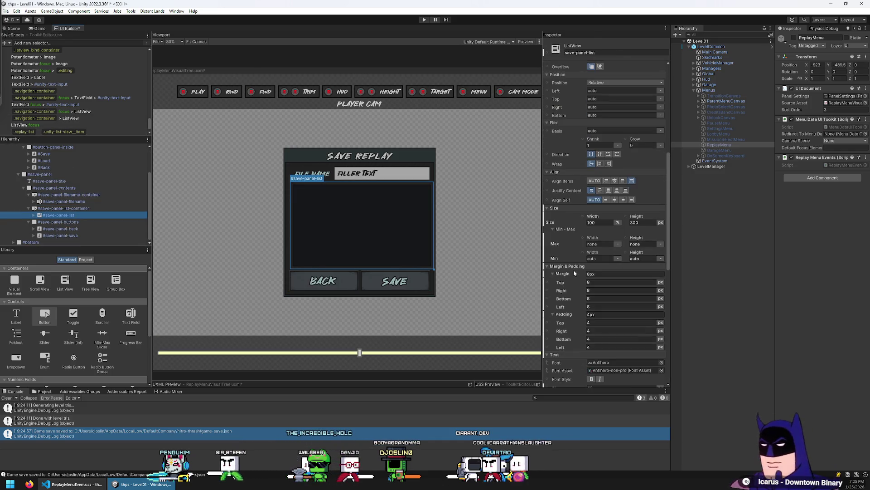
{"action": "left_click", "coordinate": [595, 313]}
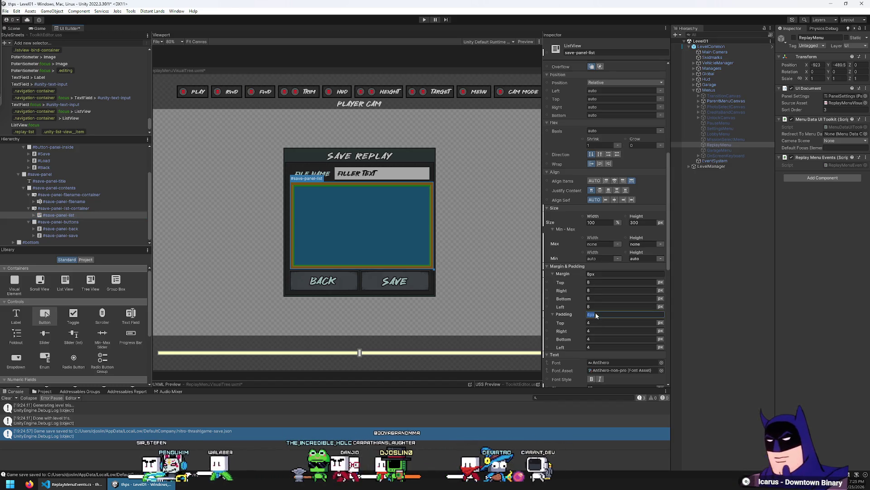
{"action": "type", "text": "8"}
{"action": "key", "text": "Return"}
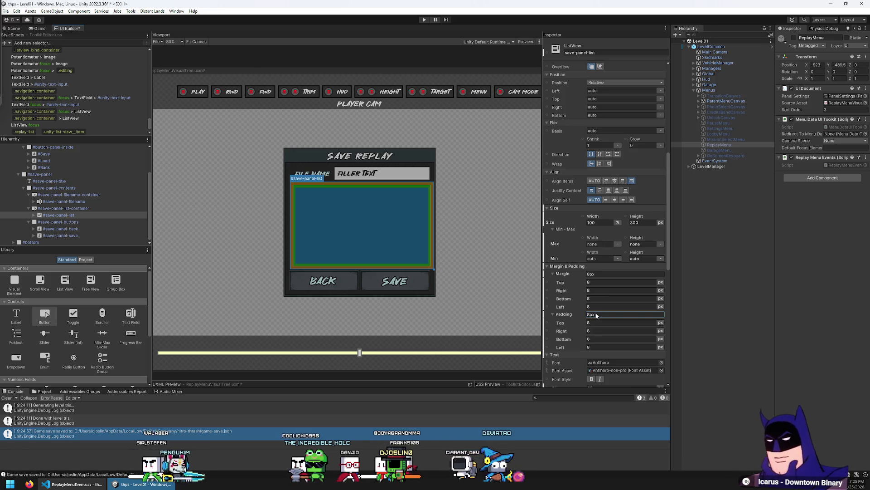
{"action": "left_click", "coordinate": [425, 19]}
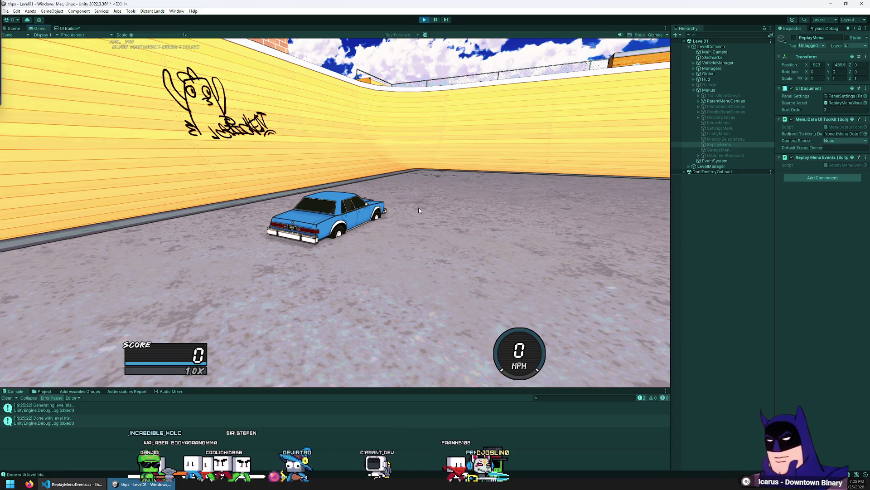
Pause the game, open the replay viewer, and bring up the Save Replay dialog.
{"action": "key", "text": "Escape"}
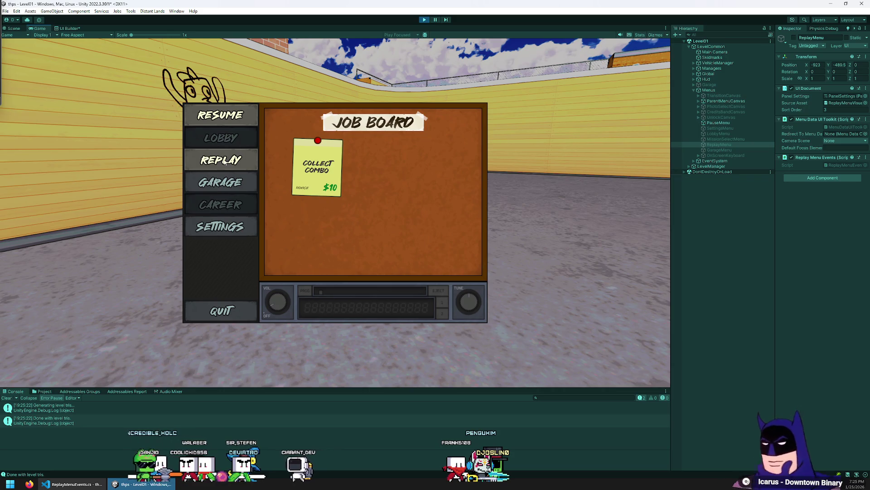
{"action": "left_click", "coordinate": [223, 162]}
{"action": "key", "text": "F1"}
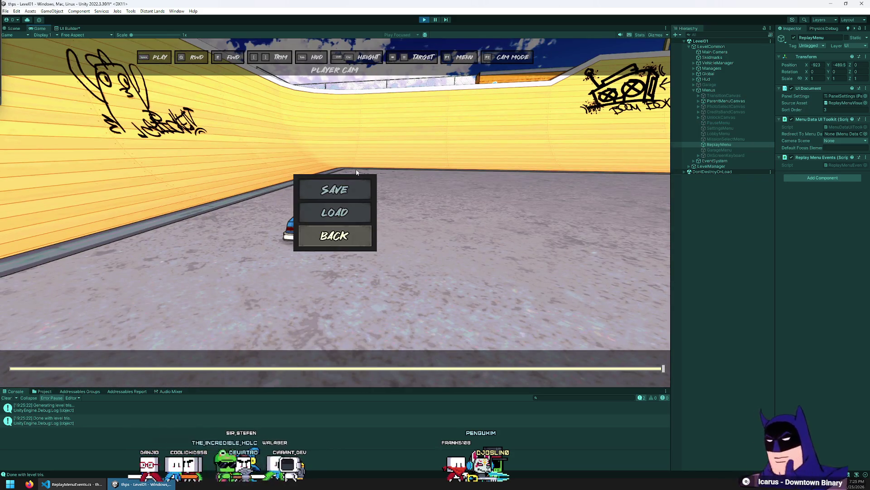
{"action": "key", "text": "Up"}
{"action": "key", "text": "Up"}
{"action": "key", "text": "Return"}
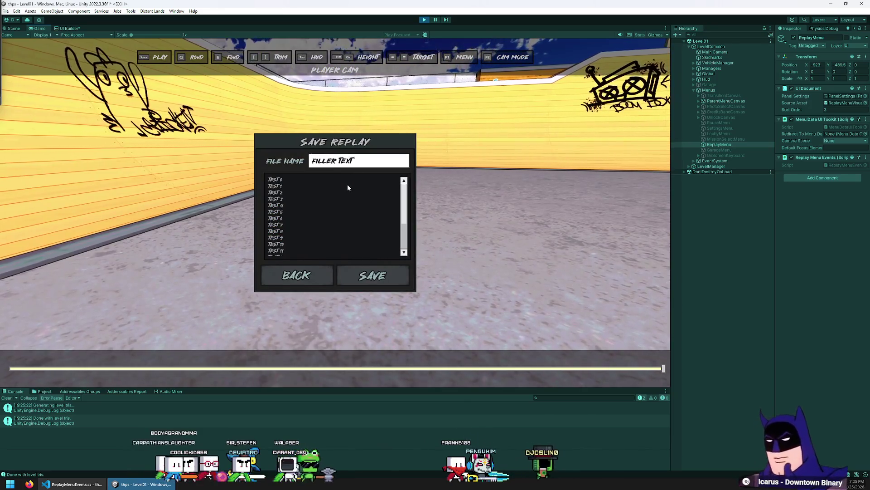
{"action": "key", "text": "Down"}
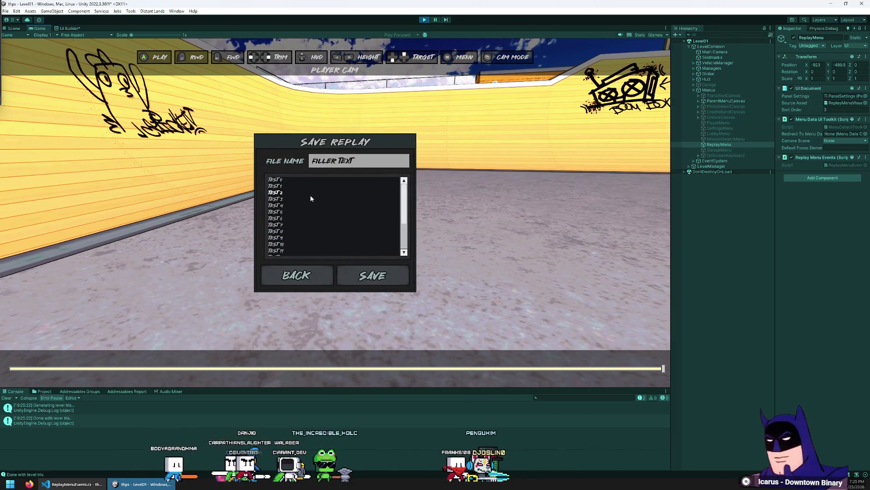
Select TEST 1 and TEST 7, close and reopen the dialog, then stop play mode.
{"action": "left_click", "coordinate": [282, 186]}
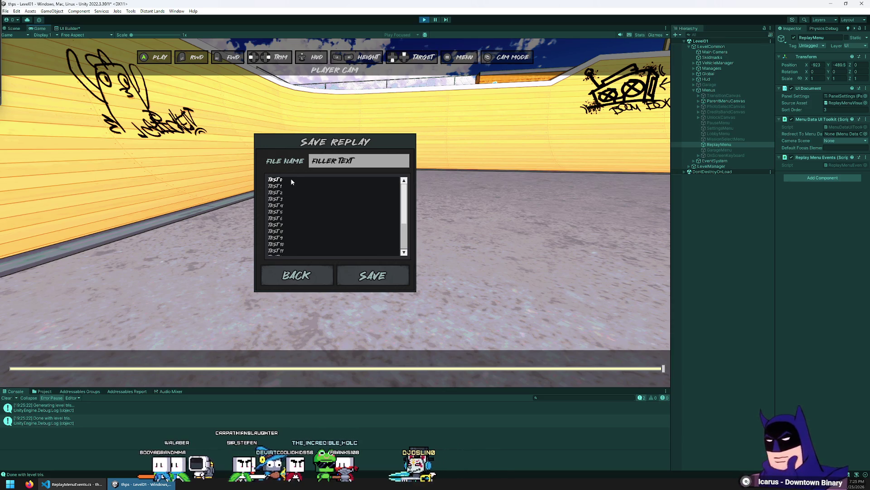
{"action": "left_click", "coordinate": [297, 225]}
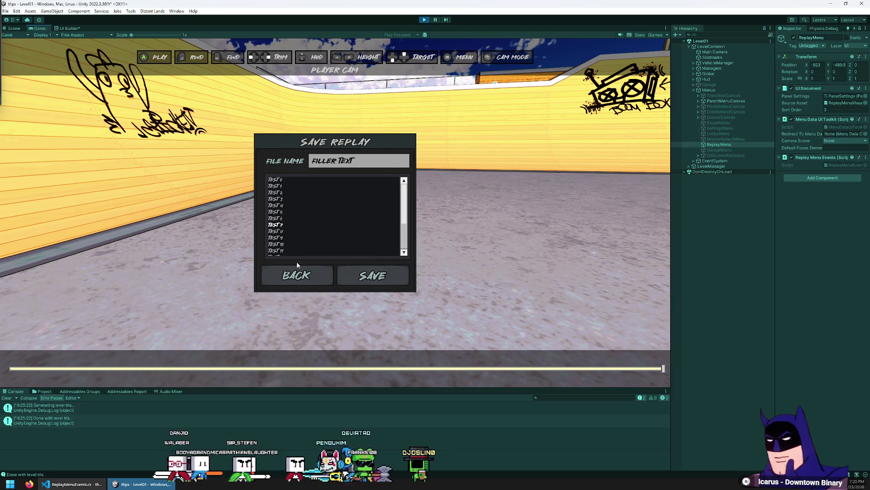
{"action": "left_click", "coordinate": [302, 272]}
{"action": "left_click", "coordinate": [334, 190]}
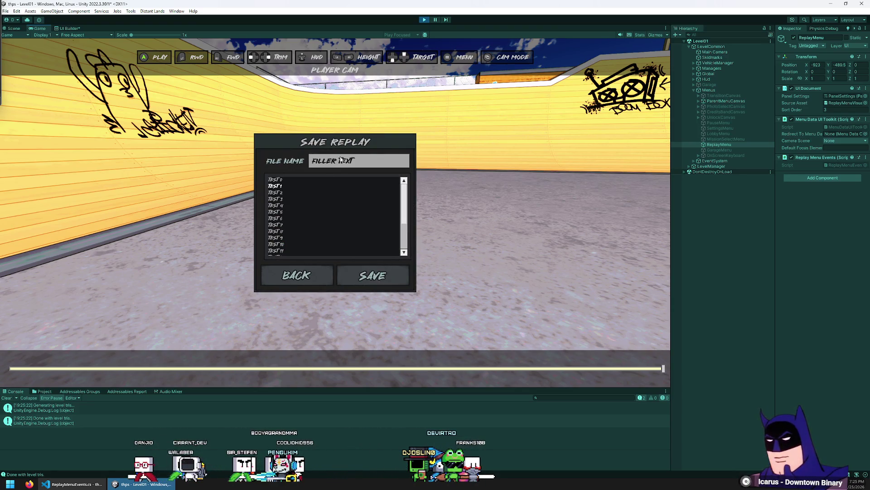
{"action": "left_click", "coordinate": [424, 20]}
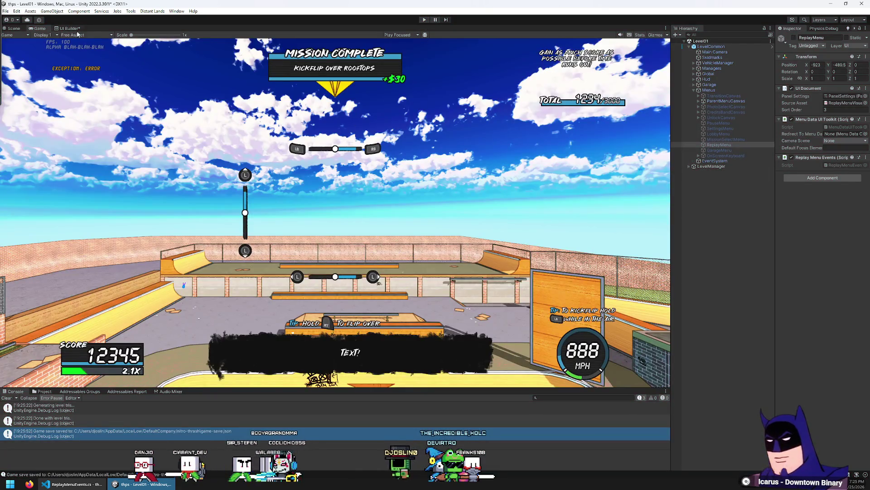
In UI Builder, set the save list's Padding back to 4px.
{"action": "left_click", "coordinate": [67, 28]}
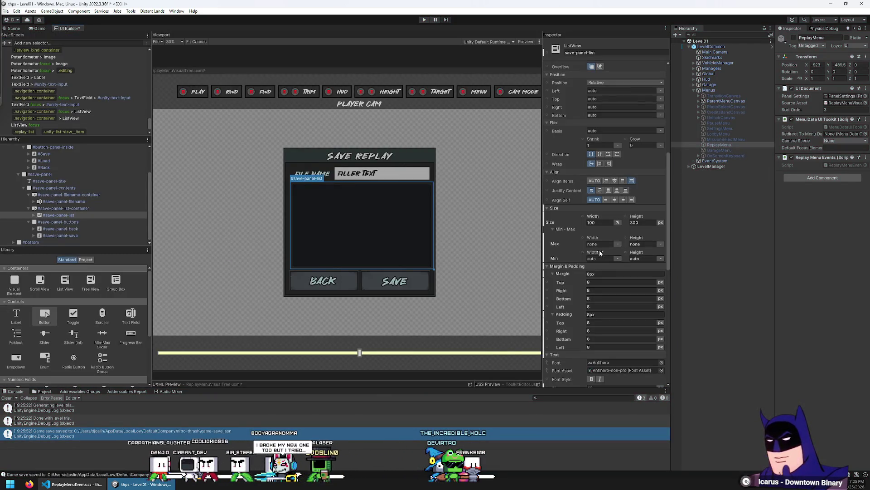
{"action": "left_click", "coordinate": [599, 298]}
{"action": "type", "text": "4"}
{"action": "key", "text": "Return"}
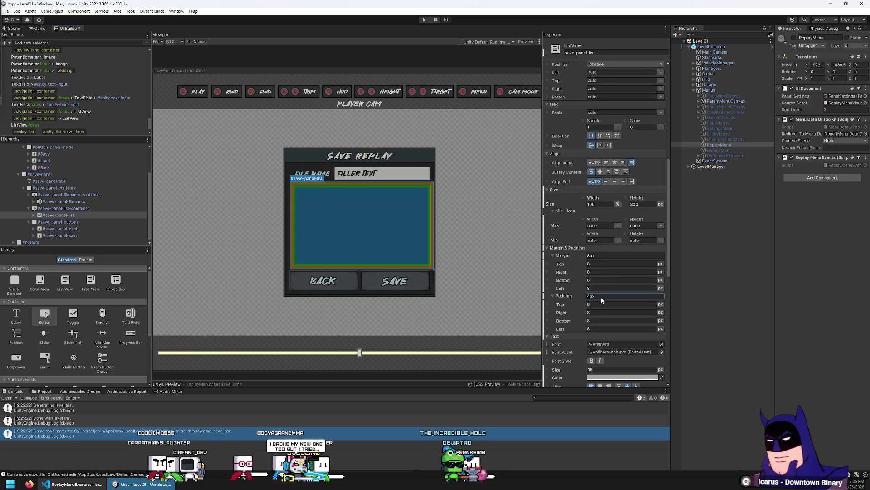
Give the .replay-list .unity-list-view__item selector a 2A2D31 background colour.
{"action": "left_click", "coordinate": [81, 124]}
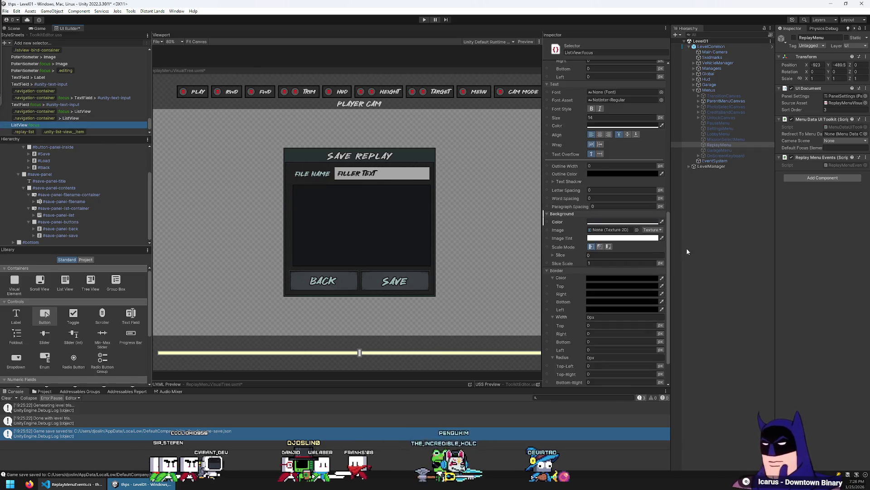
{"action": "left_click", "coordinate": [623, 222]}
{"action": "left_click", "coordinate": [659, 363]}
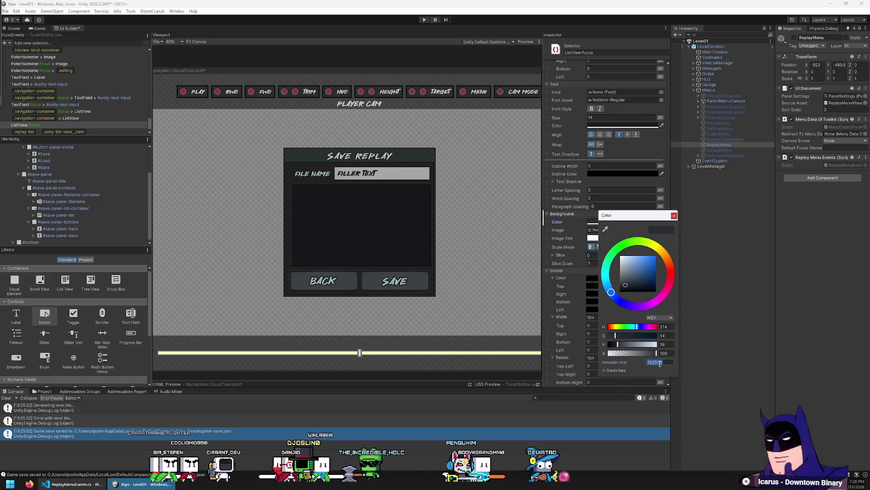
{"action": "left_click", "coordinate": [674, 217]}
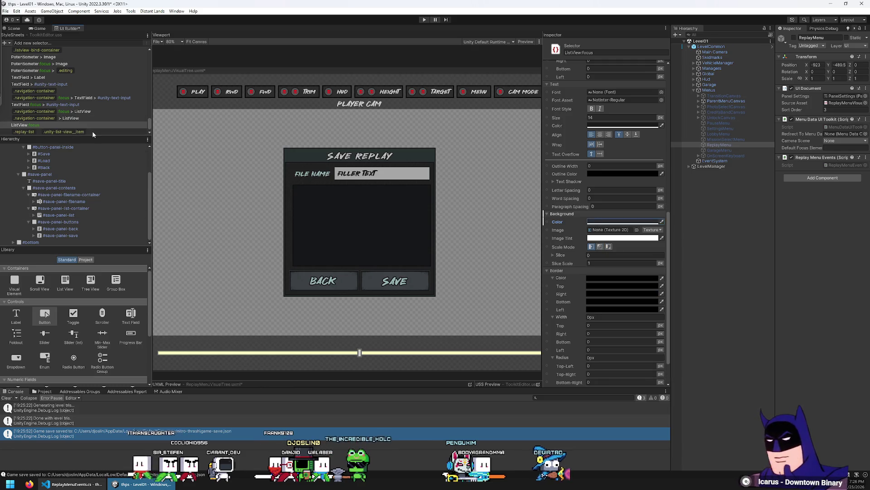
{"action": "left_click", "coordinate": [64, 131]}
{"action": "left_click", "coordinate": [622, 222]}
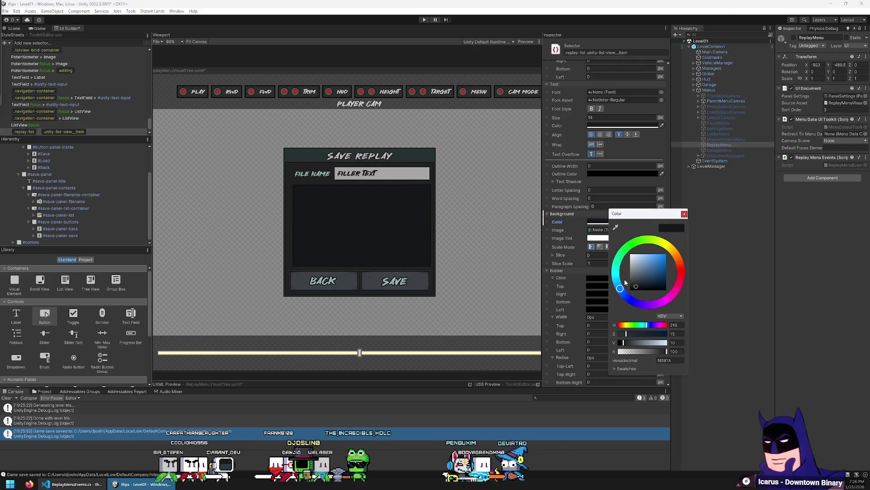
{"action": "left_click", "coordinate": [665, 360]}
{"action": "type", "text": "2A2D31"}
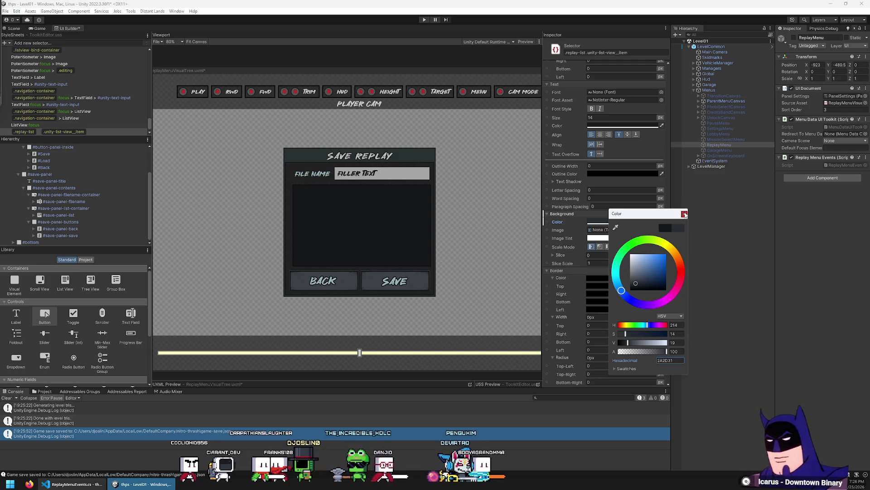
{"action": "left_click", "coordinate": [684, 214]}
Test the new item colour in play mode via the Save Replay dialog, then stop playing.
{"action": "left_click", "coordinate": [424, 20]}
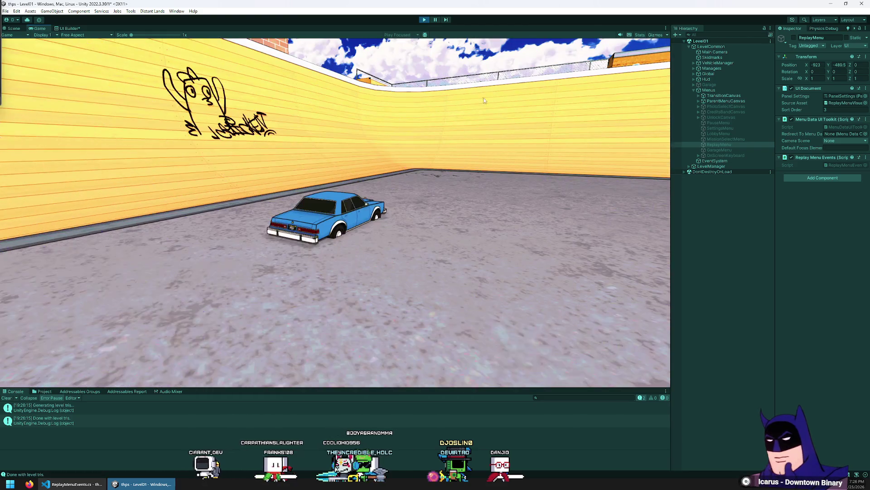
{"action": "key", "text": "Escape"}
{"action": "left_click", "coordinate": [223, 159]}
{"action": "key", "text": "F1"}
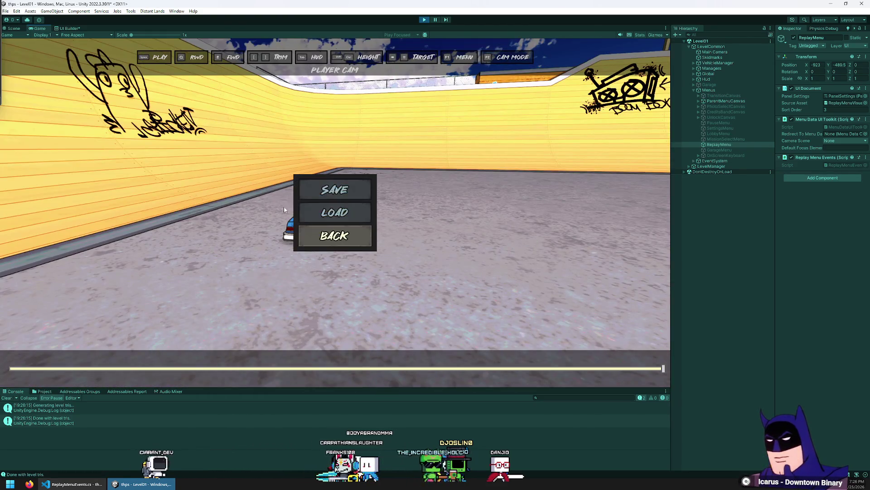
{"action": "left_click", "coordinate": [343, 194]}
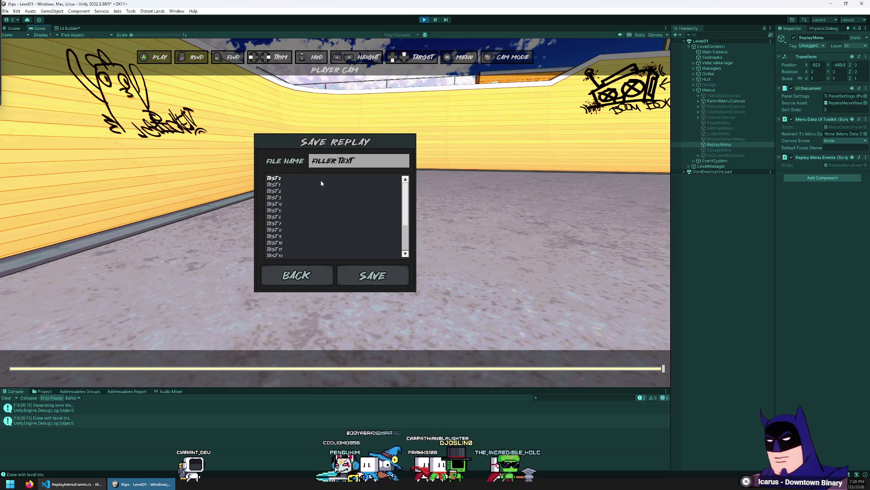
{"action": "key", "text": "Escape"}
{"action": "left_click", "coordinate": [424, 20]}
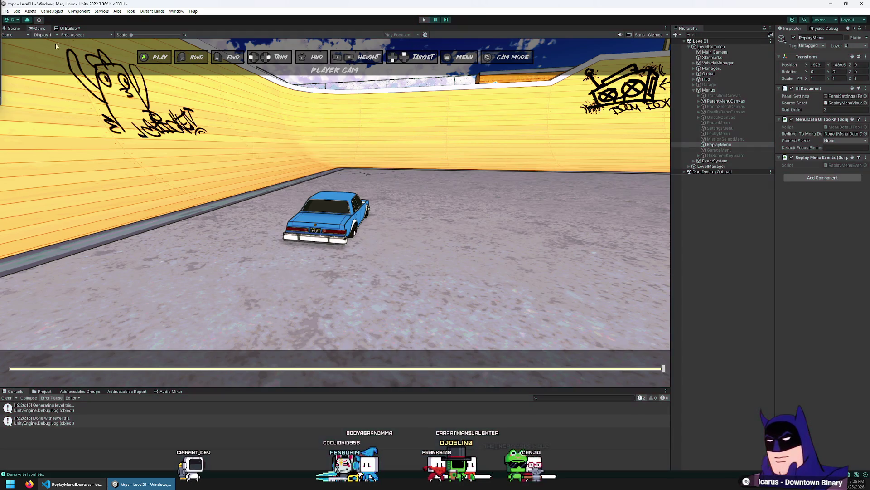
Recheck the list items' background colour in UI Builder and enter play mode again.
{"action": "left_click", "coordinate": [67, 28]}
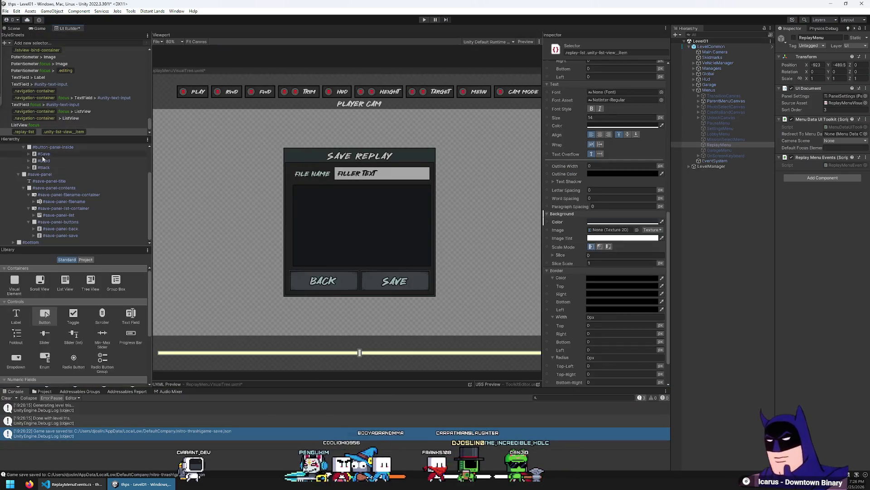
{"action": "left_click", "coordinate": [603, 222]}
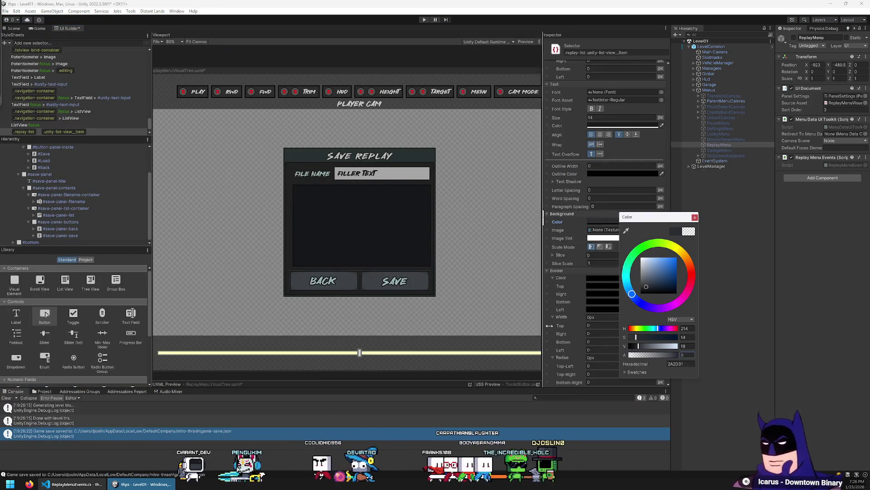
{"action": "left_click", "coordinate": [695, 217]}
{"action": "left_click", "coordinate": [424, 19]}
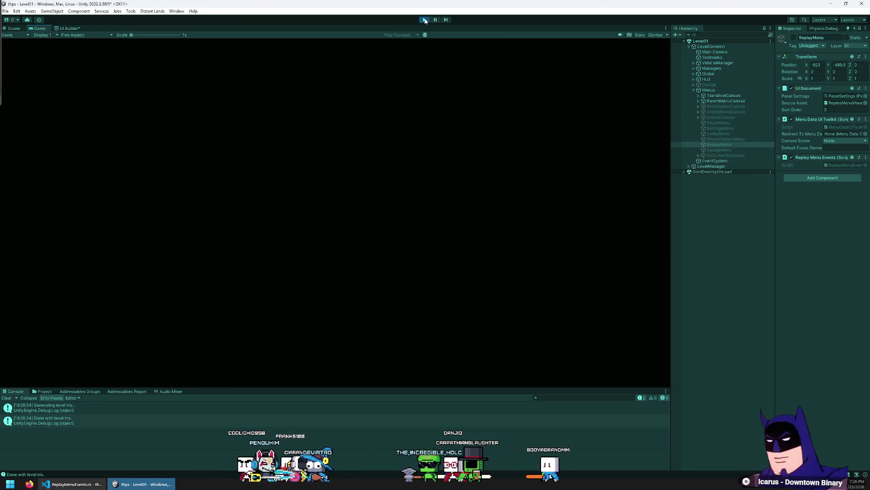
From the pause menu, open the replay viewer, rewind, and open the Save Replay dialog.
{"action": "key", "text": "Escape"}
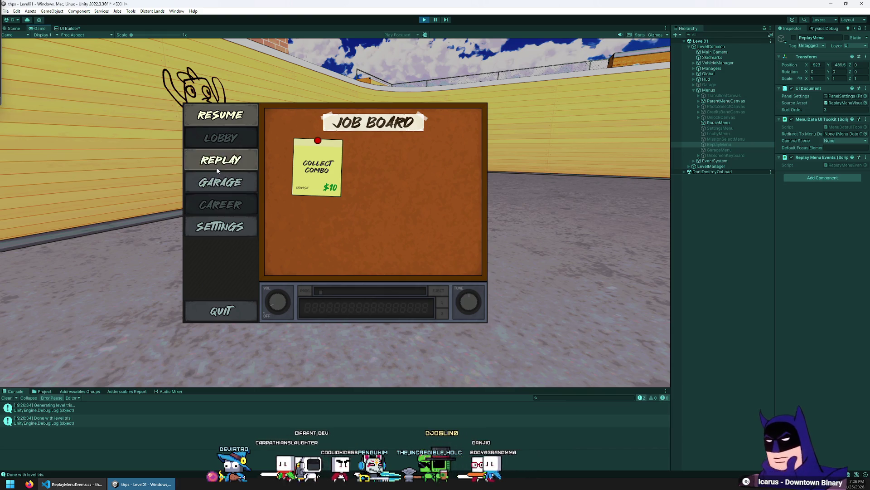
{"action": "left_click", "coordinate": [216, 166]}
{"action": "key", "text": "q"}
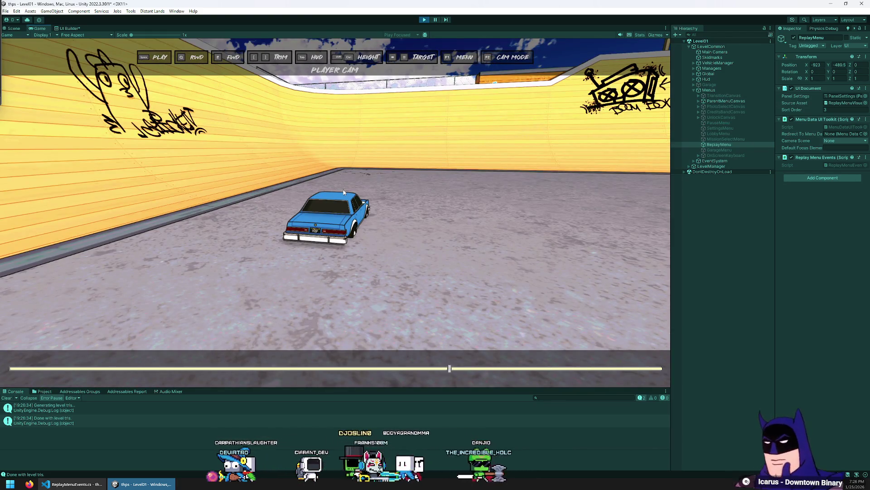
{"action": "key", "text": "F1"}
{"action": "left_click", "coordinate": [334, 193]}
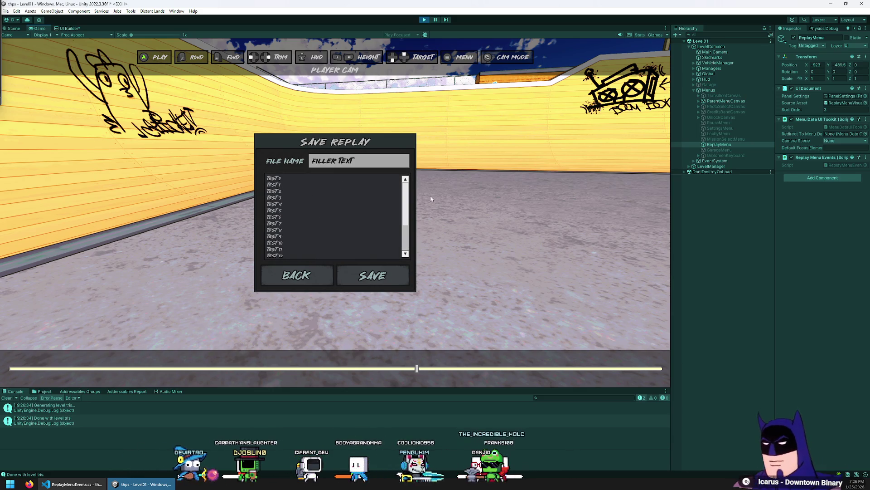
Scroll the TEST list, select an entry and move the selection down one.
{"action": "scroll", "coordinate": [342, 221], "scroll_direction": "down", "scroll_amount": 3}
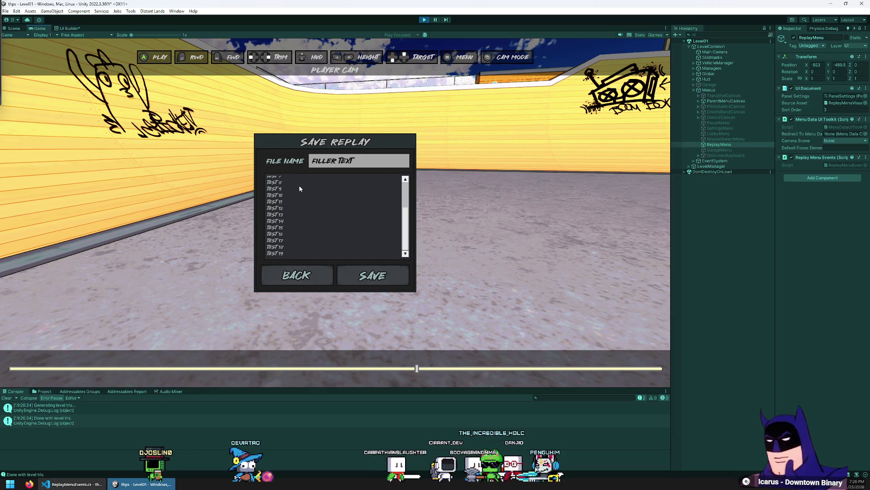
{"action": "scroll", "coordinate": [299, 188], "scroll_direction": "up", "scroll_amount": 3}
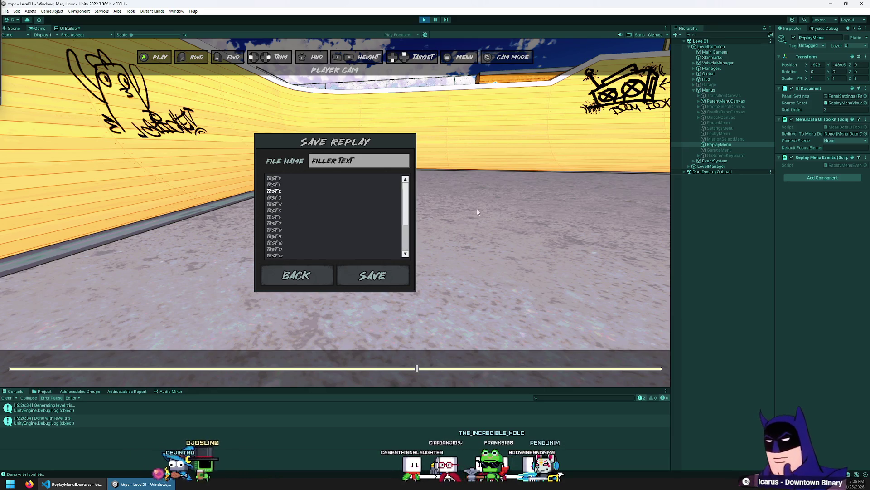
{"action": "left_click", "coordinate": [560, 212]}
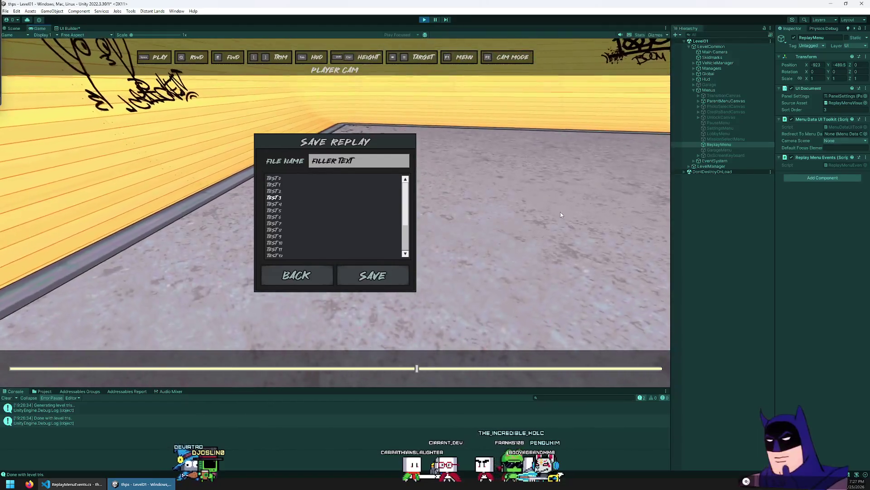
{"action": "key", "text": "Down"}
{"action": "key", "text": "Down"}
{"action": "key", "text": "Down"}
Reopen Save Replay, focus and scroll the test list, then BACK out of both menus.
{"action": "left_click", "coordinate": [317, 274]}
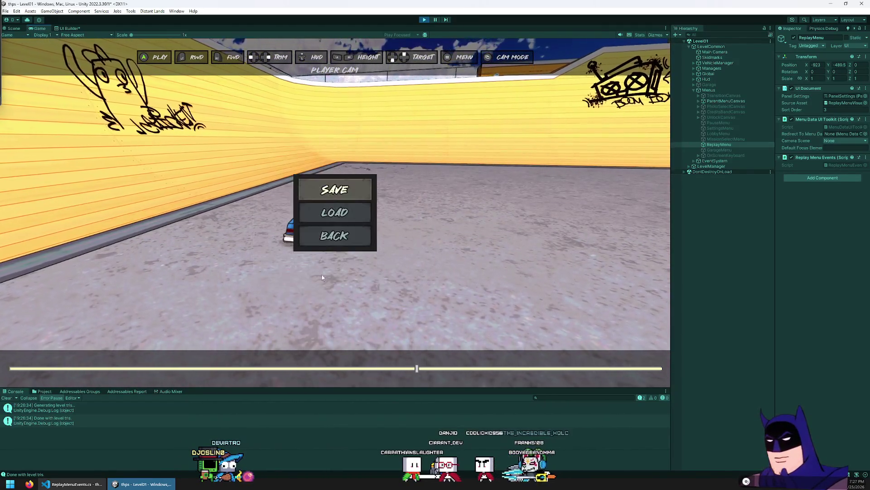
{"action": "left_click", "coordinate": [306, 190]}
{"action": "left_click", "coordinate": [283, 231]}
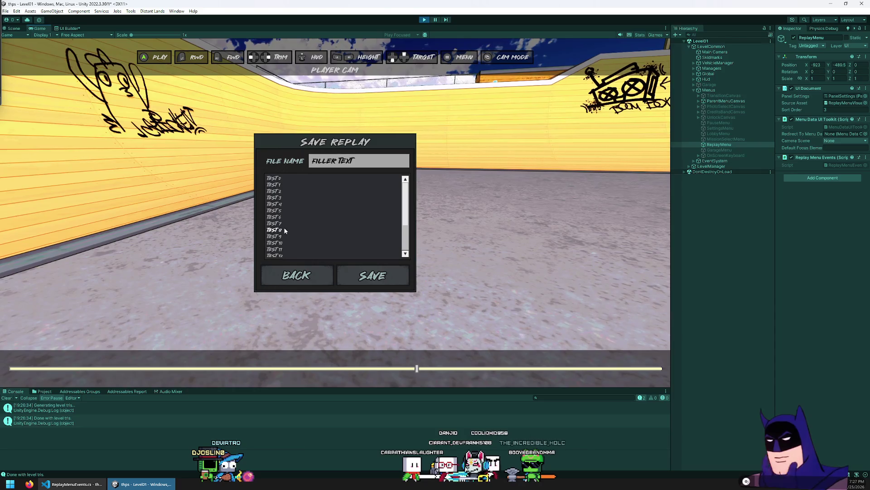
{"action": "scroll", "coordinate": [306, 210], "scroll_direction": "down", "scroll_amount": 3}
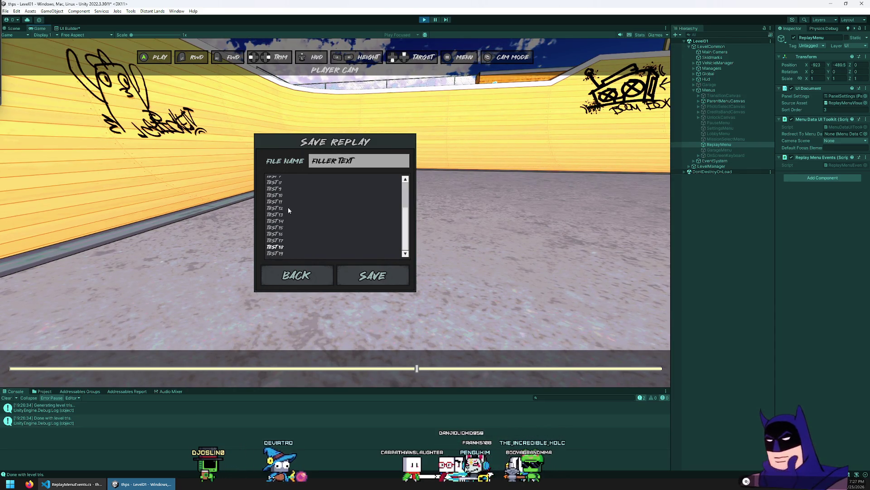
{"action": "scroll", "coordinate": [293, 201], "scroll_direction": "up", "scroll_amount": 3}
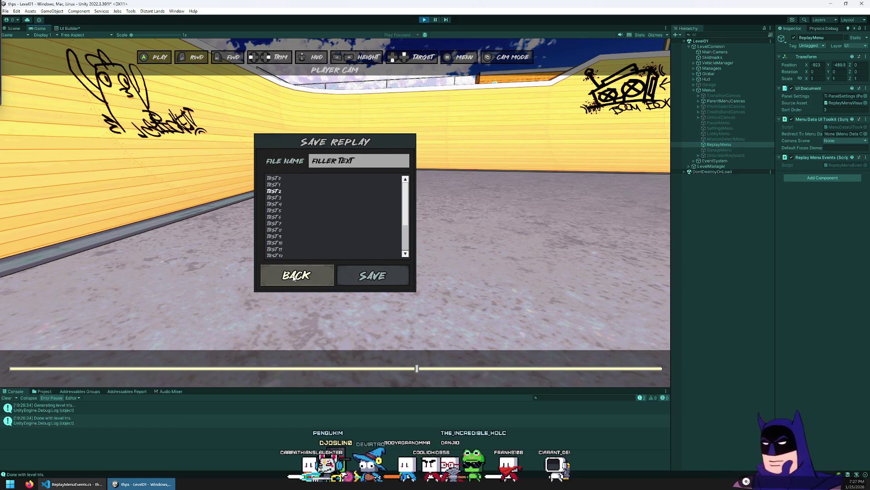
{"action": "left_click", "coordinate": [294, 278]}
{"action": "left_click", "coordinate": [345, 237]}
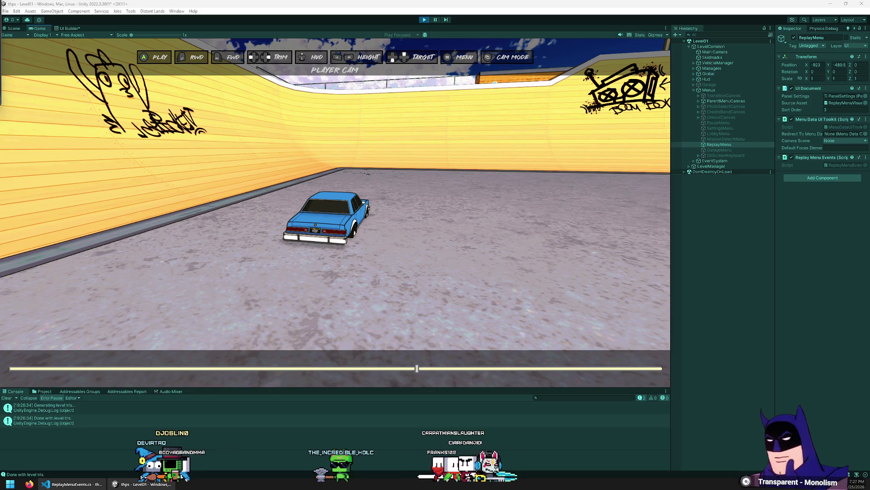
{"action": "left_click", "coordinate": [29, 484]}
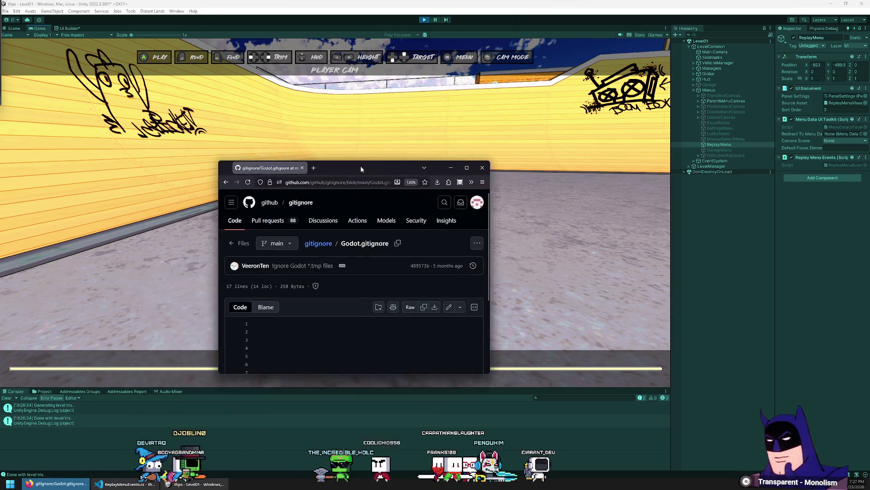
{"action": "double_click", "coordinate": [361, 166]}
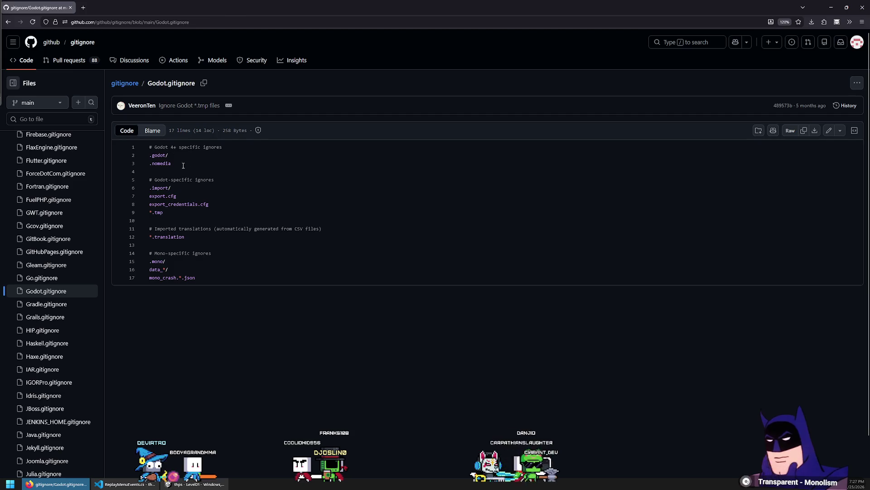
{"action": "mouse_move", "coordinate": [149, 147]}
{"action": "left_mouse_down"}
{"action": "mouse_move", "coordinate": [210, 190]}
{"action": "mouse_move", "coordinate": [266, 280]}
{"action": "left_mouse_up"}
{"action": "left_click", "coordinate": [260, 278]}
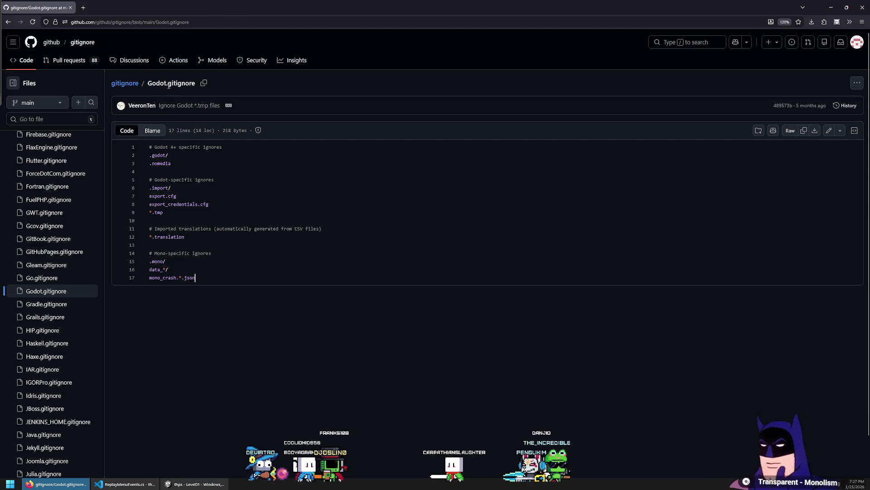
{"action": "left_click_drag", "start_coordinate": [236, 275], "coordinate": [98, 142]}
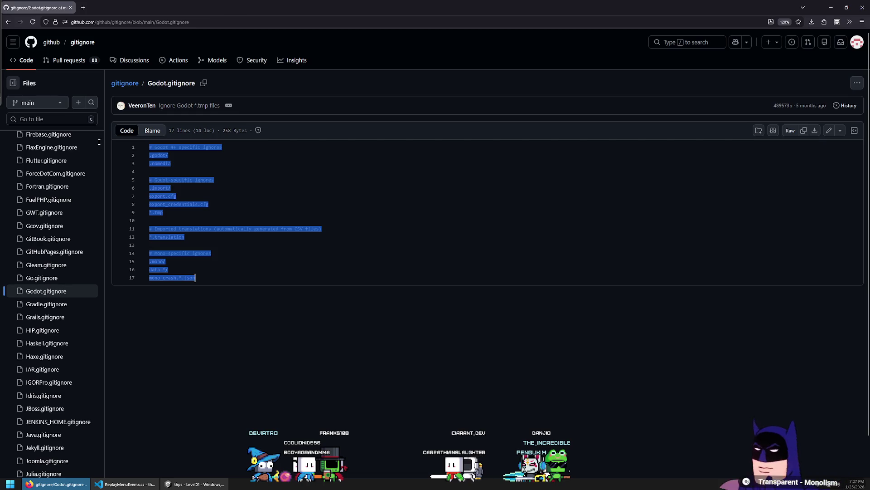
{"action": "left_click", "coordinate": [273, 272]}
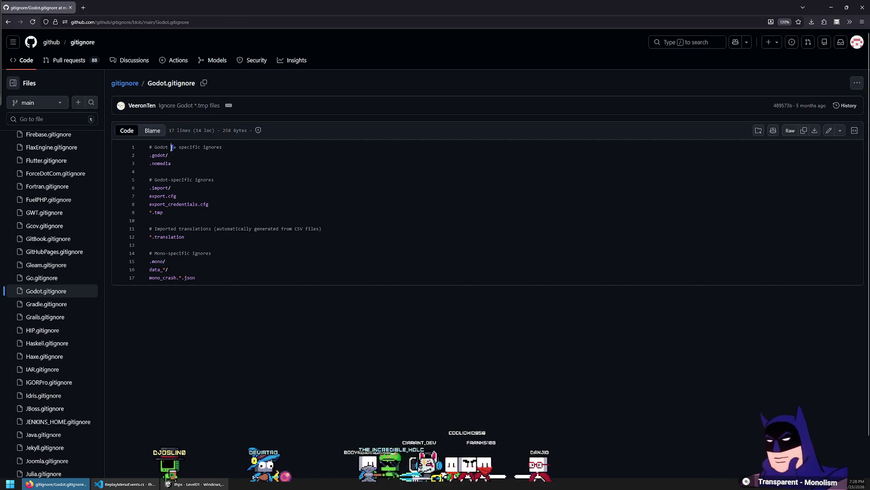
{"action": "left_click_drag", "start_coordinate": [172, 151], "coordinate": [203, 228]}
{"action": "left_click", "coordinate": [203, 228]}
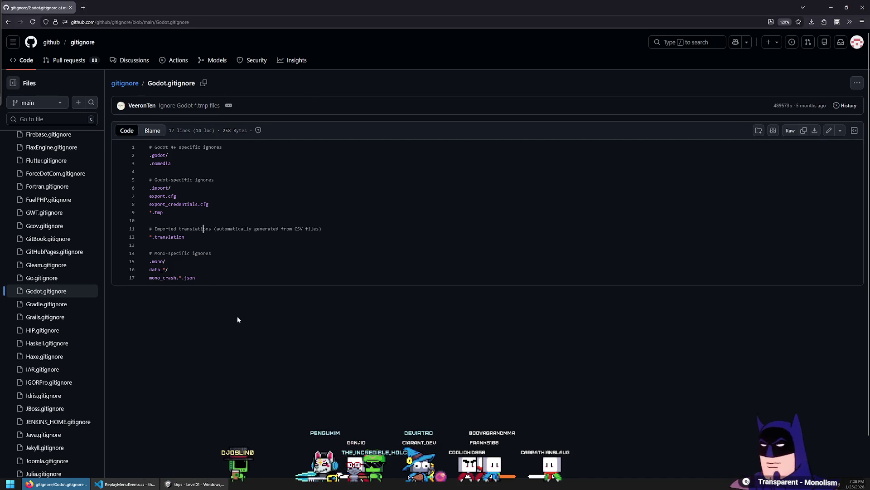
{"action": "key", "text": "alt+Tab"}
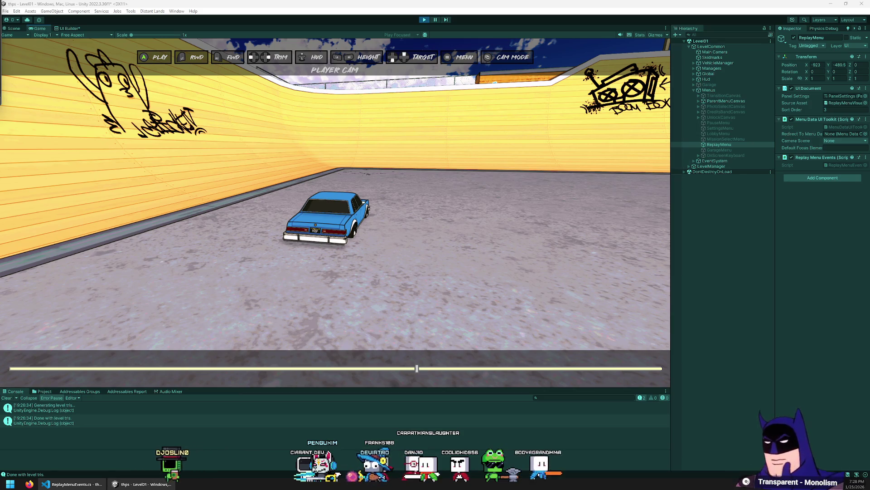
{"action": "key", "text": "alt+Tab"}
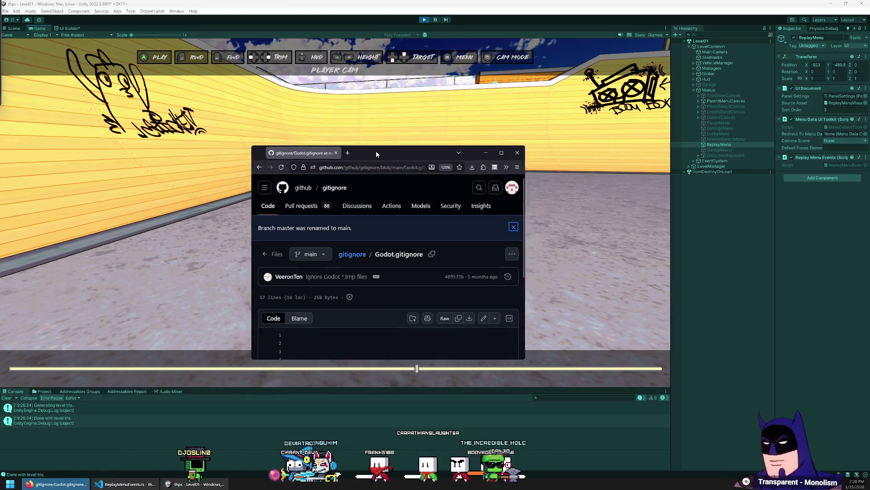
{"action": "double_click", "coordinate": [377, 151]}
{"action": "left_click", "coordinate": [264, 297]}
{"action": "key", "text": "ctrl+a"}
{"action": "left_click", "coordinate": [218, 278]}
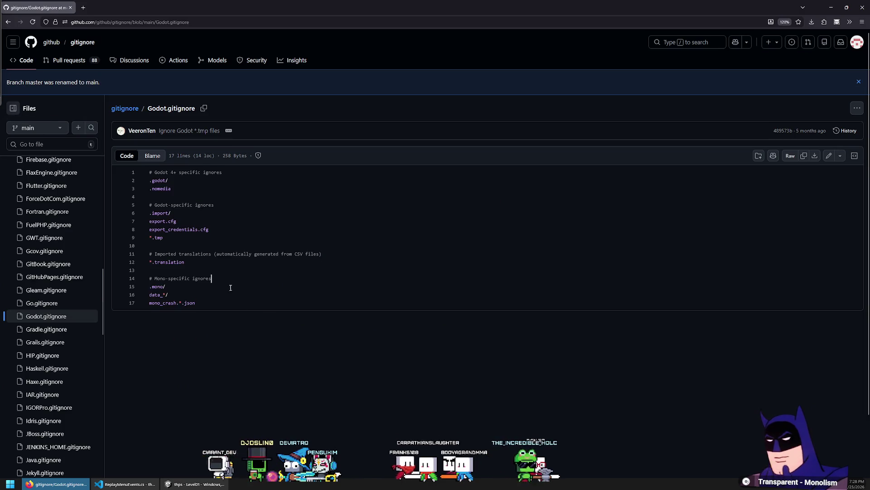
{"action": "key", "text": "ctrl+l"}
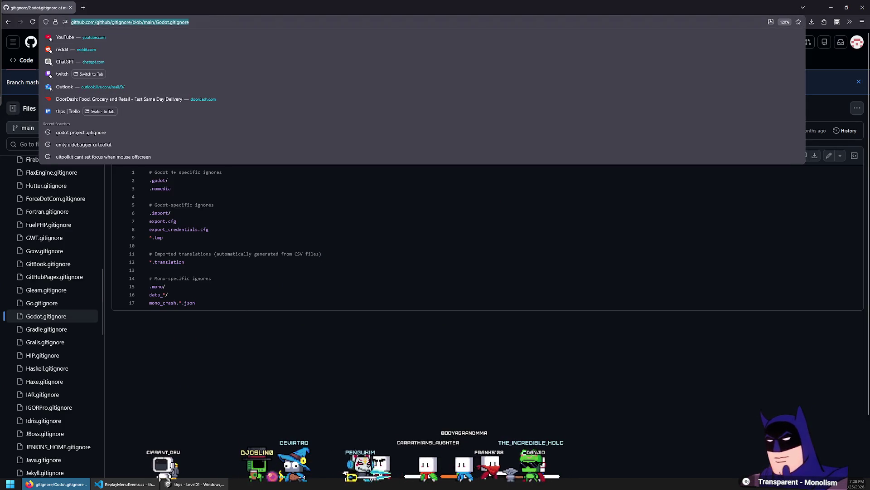
{"action": "key", "text": "alt+Tab"}
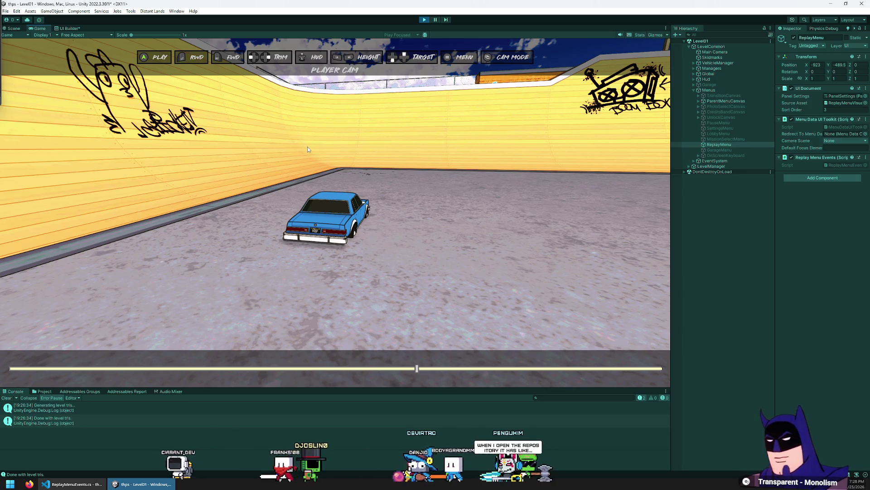
Open Save Replay from the F1 menu, scroll its test list, and go back.
{"action": "key", "text": "F1"}
{"action": "key", "text": "Return"}
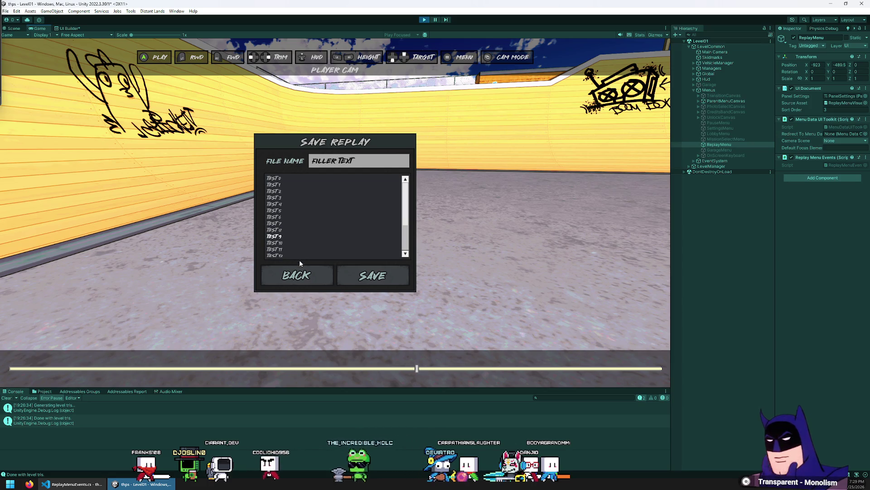
{"action": "scroll", "coordinate": [300, 244], "scroll_direction": "down", "scroll_amount": 3}
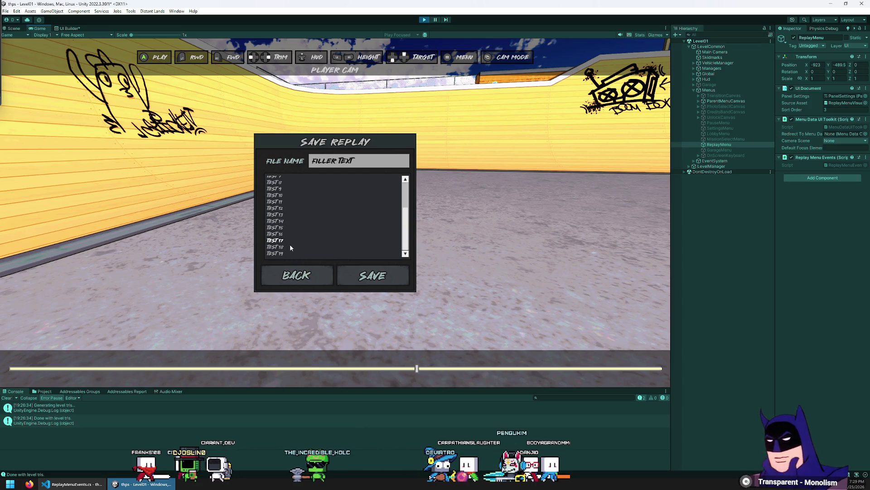
{"action": "scroll", "coordinate": [292, 218], "scroll_direction": "up", "scroll_amount": 3}
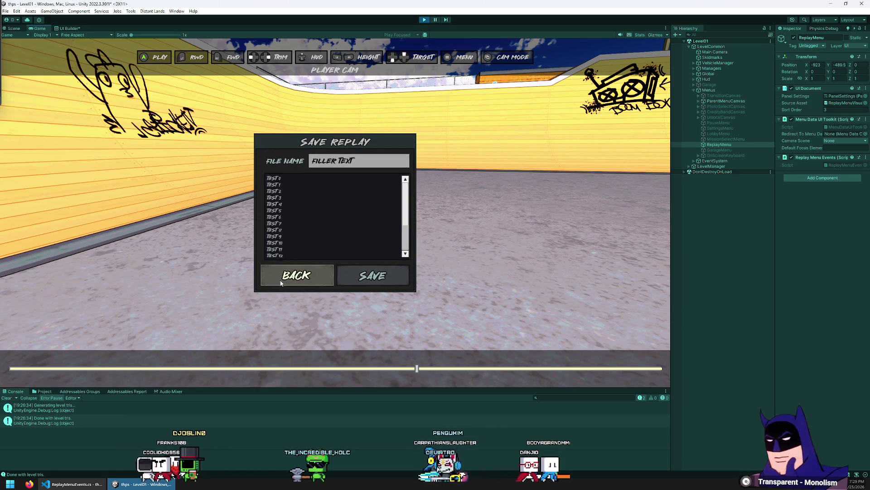
{"action": "left_click", "coordinate": [281, 284]}
Stop play mode in the Unity Editor.
{"action": "key", "text": "ctrl+p"}
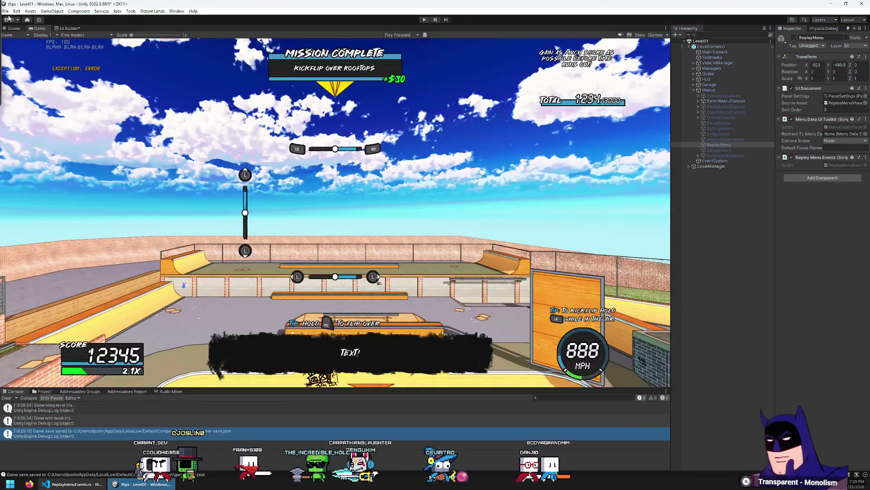
{"action": "left_click", "coordinate": [6, 11]}
{"action": "key", "text": "Escape"}
Alt+Tab to Visual Studio Code showing ReplayMenuEvents.cs at OnMenuStart.
{"action": "key", "text": "alt+Tab"}
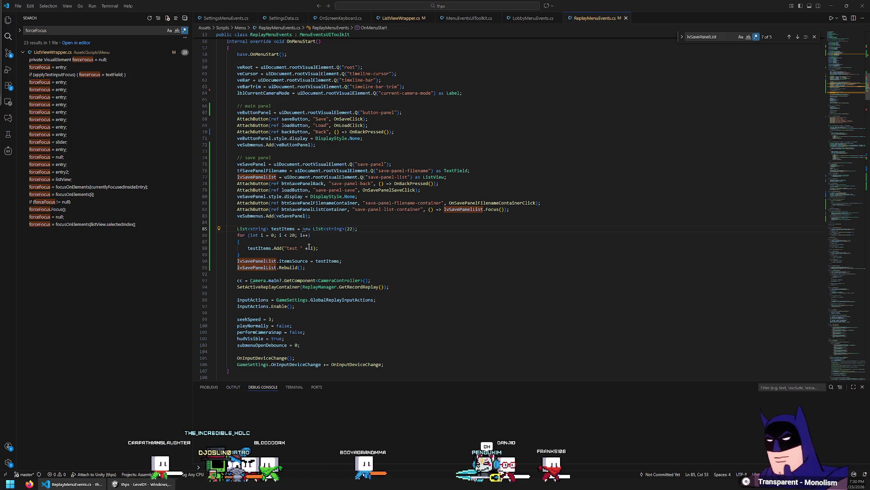
Review OnMenuStart's list setup, jump to OnSavePanelFilenameContainerClick at line 247, and add a blank line.
{"action": "scroll", "coordinate": [309, 247], "scroll_direction": "up", "scroll_amount": 4}
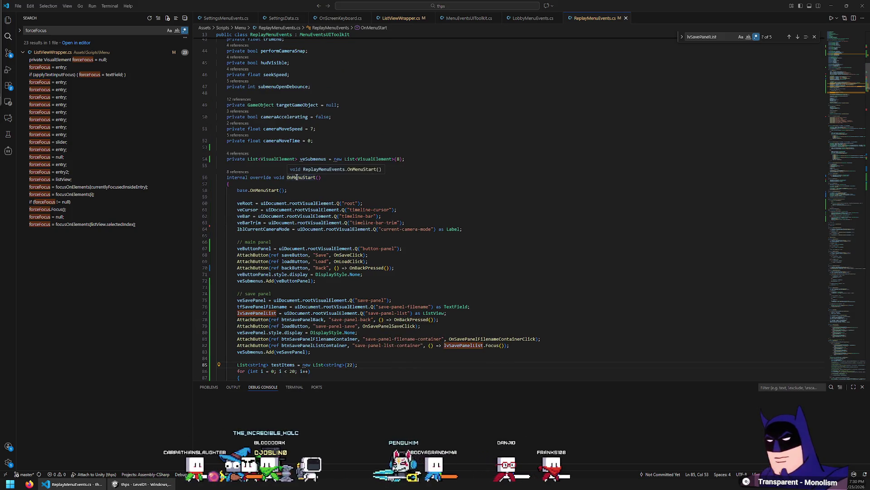
{"action": "scroll", "coordinate": [308, 186], "scroll_direction": "down", "scroll_amount": 7}
{"action": "left_click", "coordinate": [324, 268]}
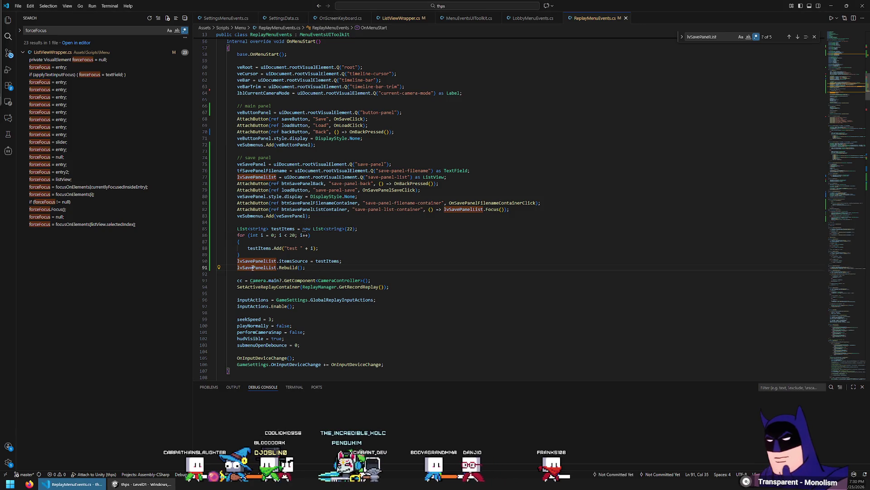
{"action": "scroll", "coordinate": [352, 283], "scroll_direction": "down", "scroll_amount": 10}
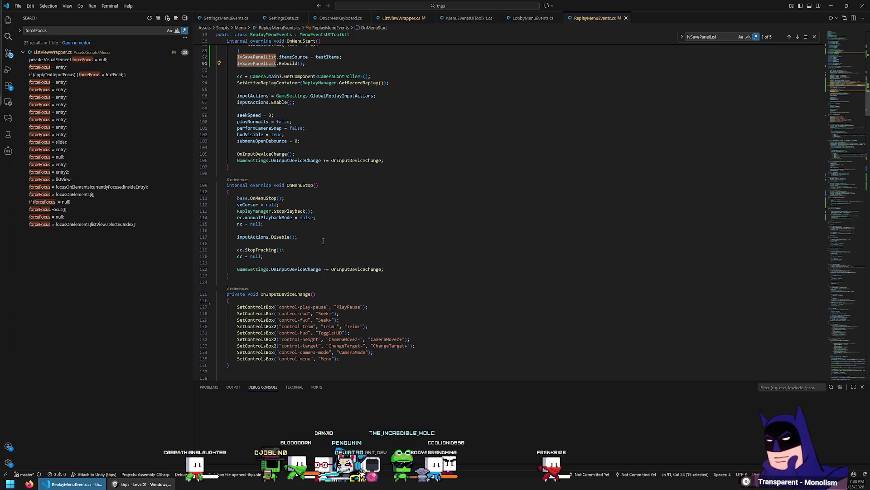
{"action": "scroll", "coordinate": [355, 258], "scroll_direction": "up", "scroll_amount": 15}
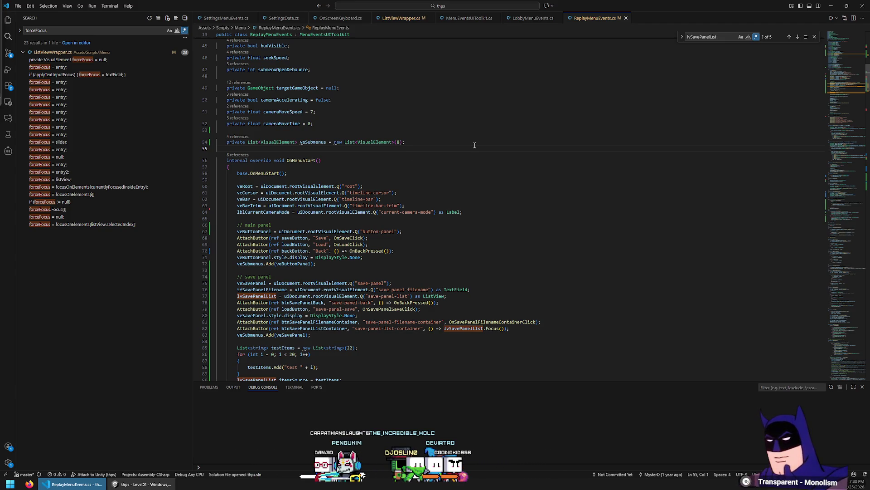
{"action": "scroll", "coordinate": [293, 270], "scroll_direction": "down", "scroll_amount": 4}
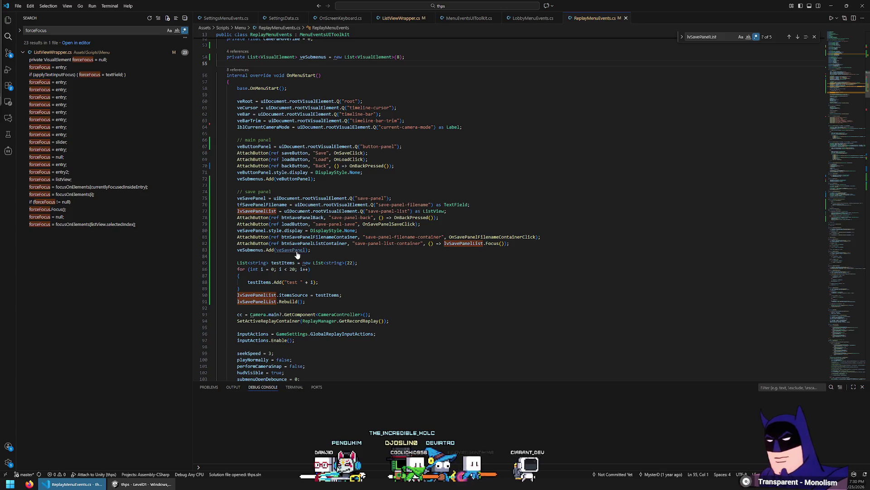
{"action": "left_click", "coordinate": [480, 237], "text": "ctrl"}
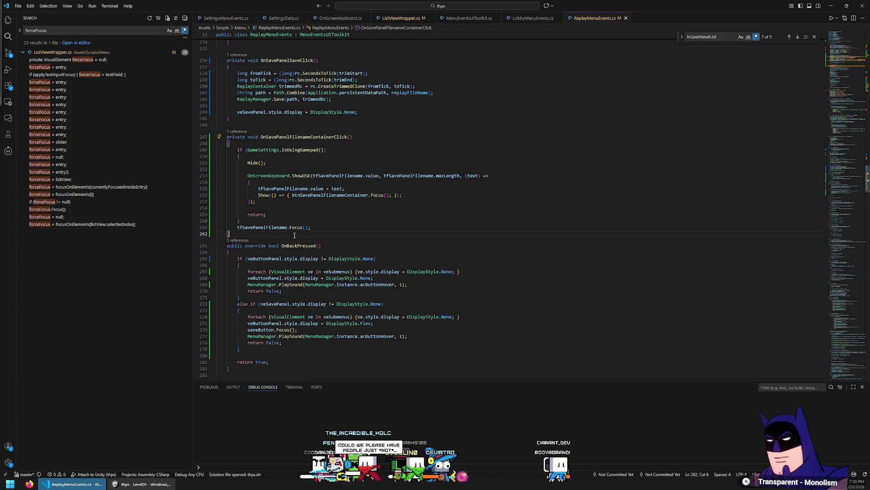
{"action": "key", "text": "Return"}
{"action": "key", "text": "Return"}
Declare private void OnSavePanelListSelectionChanged(IEnumerable<object> selectedItems) with an opened method body.
{"action": "type", "text": "priva"}
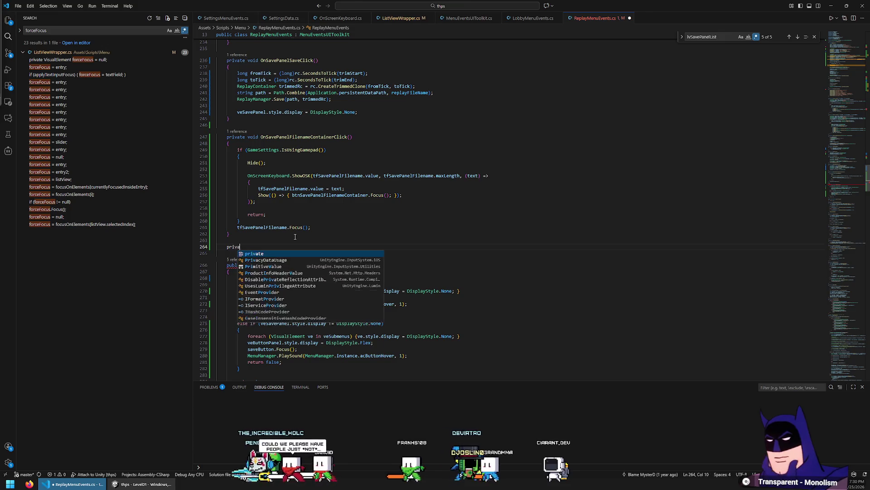
{"action": "type", "text": "te void O"}
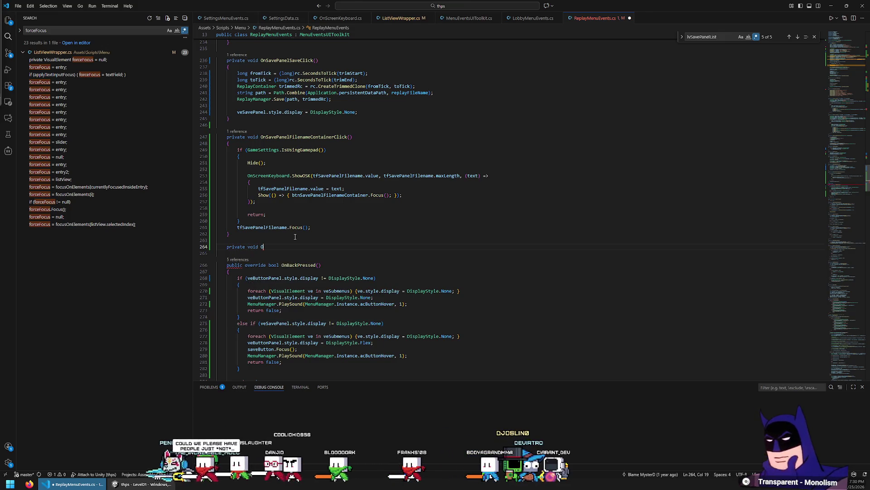
{"action": "type", "text": "nSavePanelFil"}
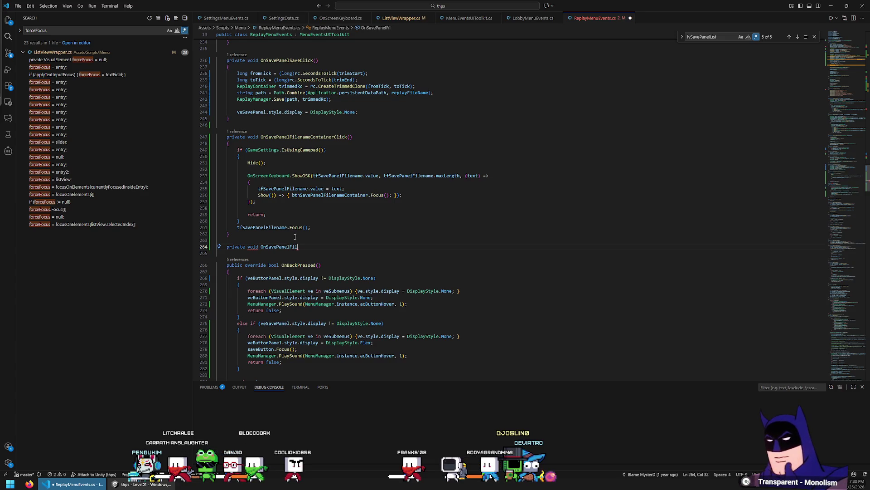
{"action": "key", "text": "BackSpace"}
{"action": "key", "text": "BackSpace"}
{"action": "key", "text": "BackSpace"}
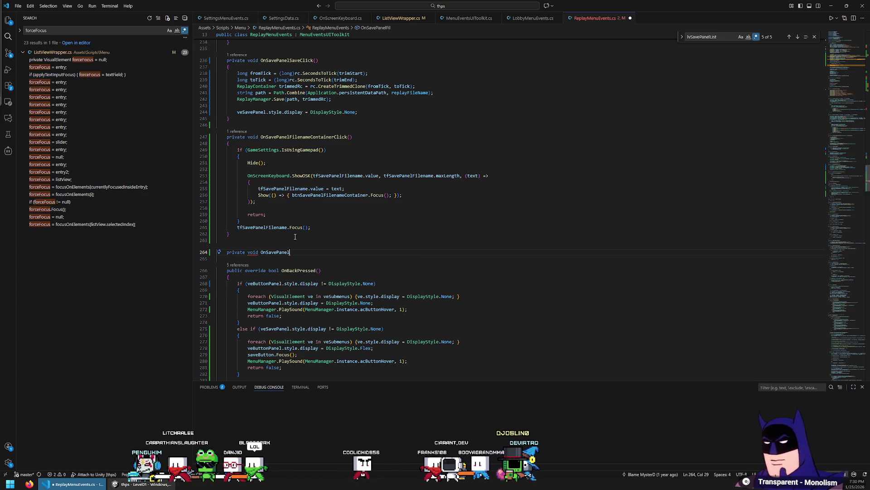
{"action": "type", "text": "ListSelec"}
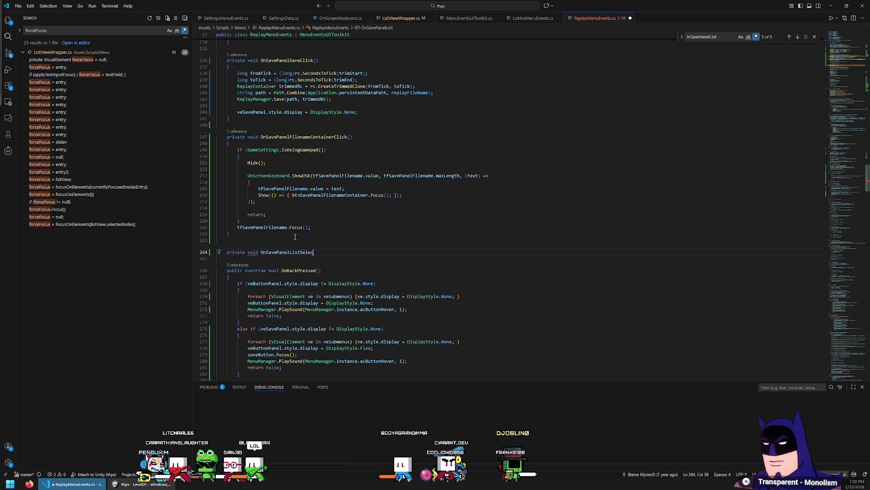
{"action": "type", "text": "tionChanged()"}
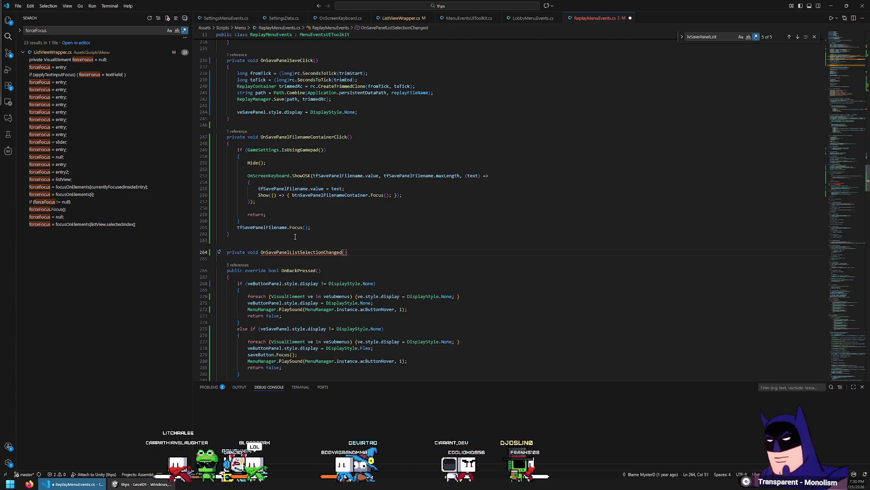
{"action": "key", "text": "Return"}
{"action": "type", "text": "{"}
{"action": "key", "text": "Return"}
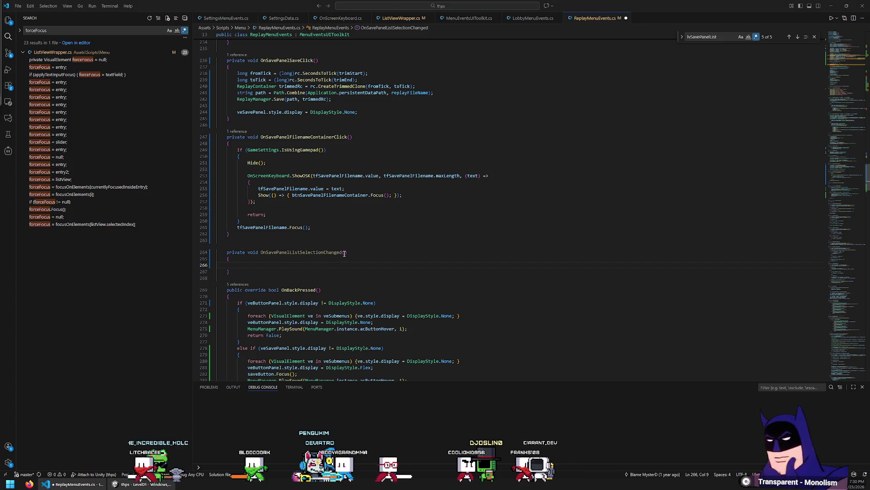
{"action": "type", "text": "IEnumerable<object> selectedItems"}
{"action": "key", "text": "Tab"}
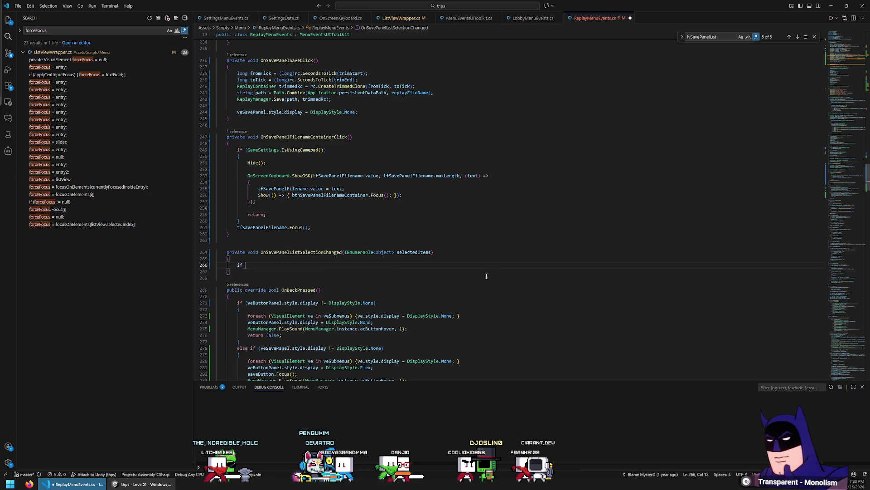
Draft an if on selectedItems, then replace it with foreach (object item in selectedItems).
{"action": "type", "text": "if (sele"}
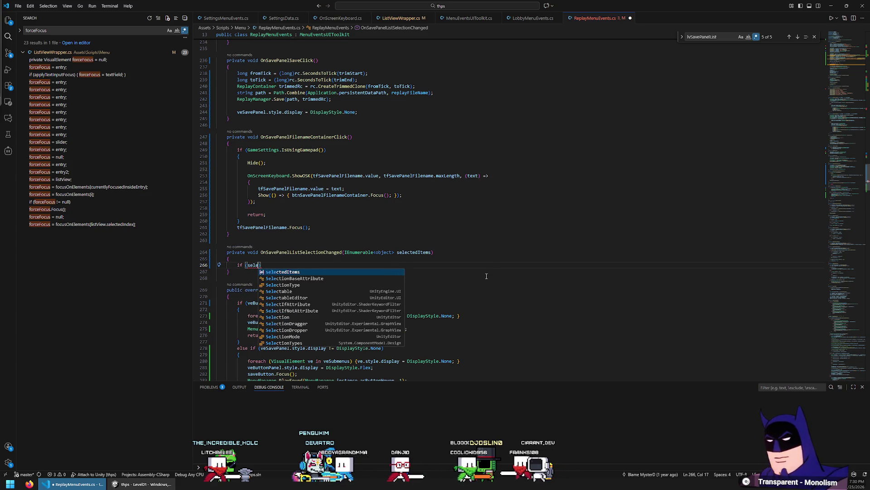
{"action": "key", "text": "Tab"}
{"action": "type", "text": ".l"}
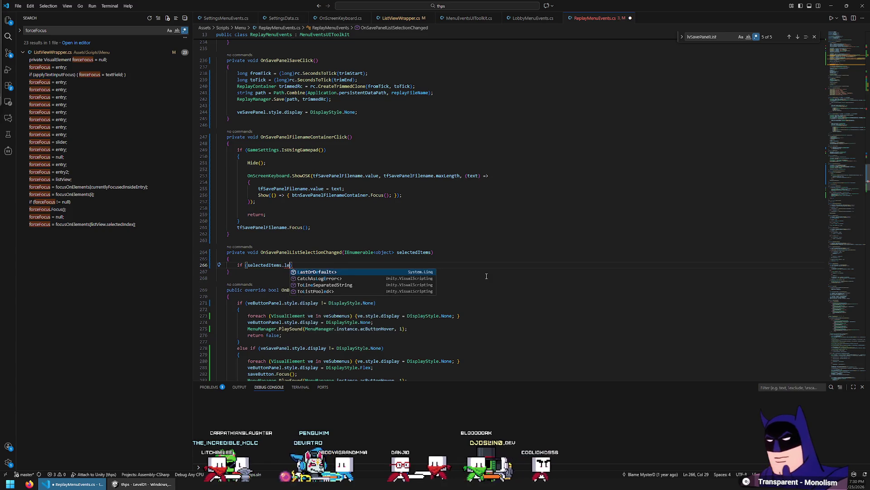
{"action": "key", "text": "Home"}
{"action": "key", "text": "shift+End"}
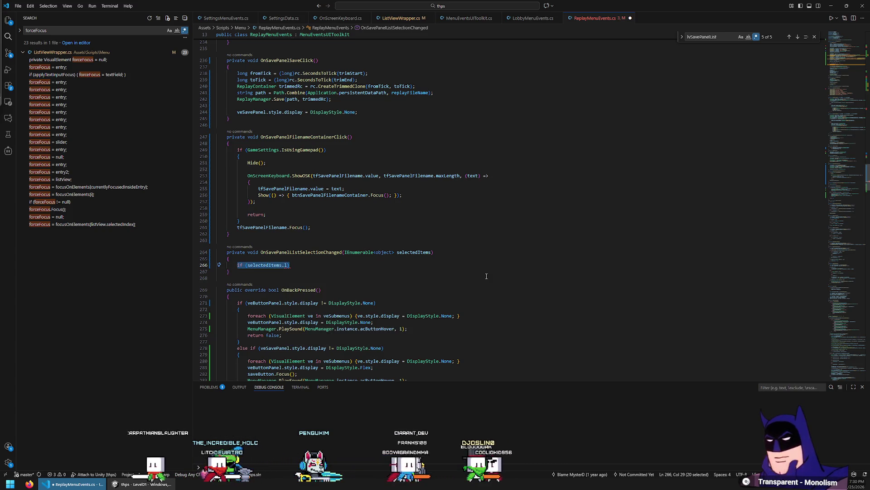
{"action": "type", "text": "if (selectedItems.cou"}
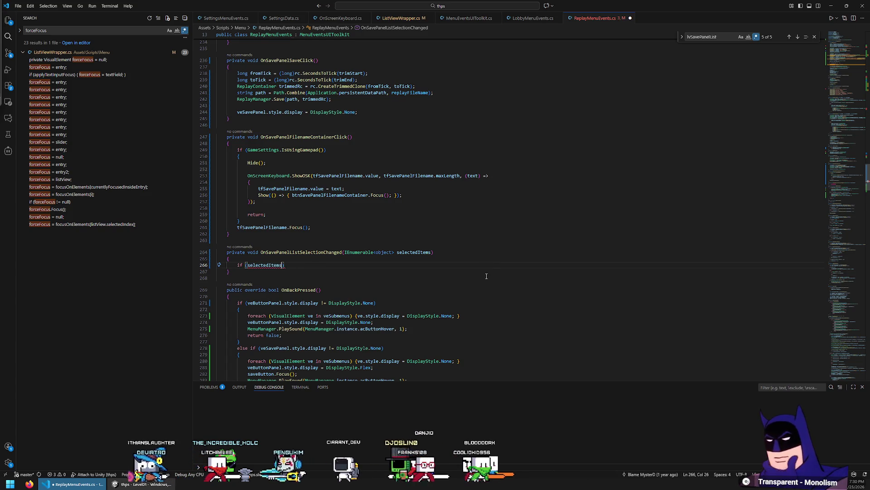
{"action": "key", "text": "BackSpace"}
{"action": "key", "text": "BackSpace"}
{"action": "key", "text": "BackSpace"}
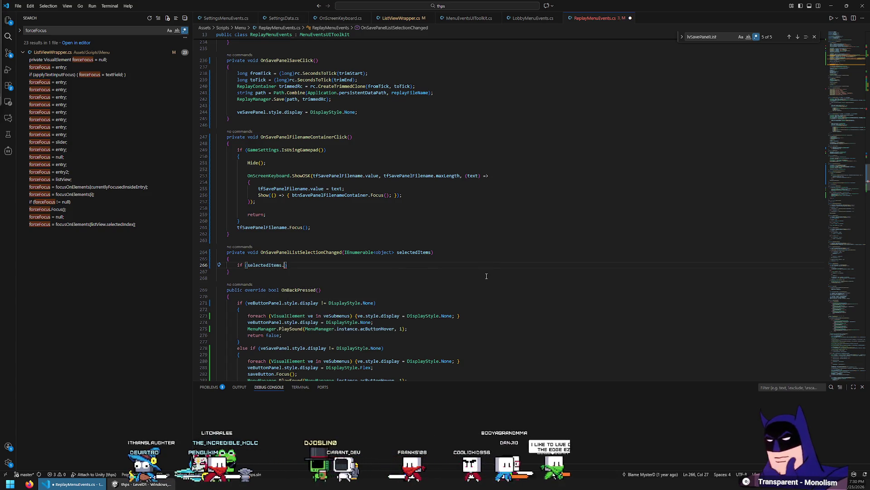
{"action": "type", "text": "siz"}
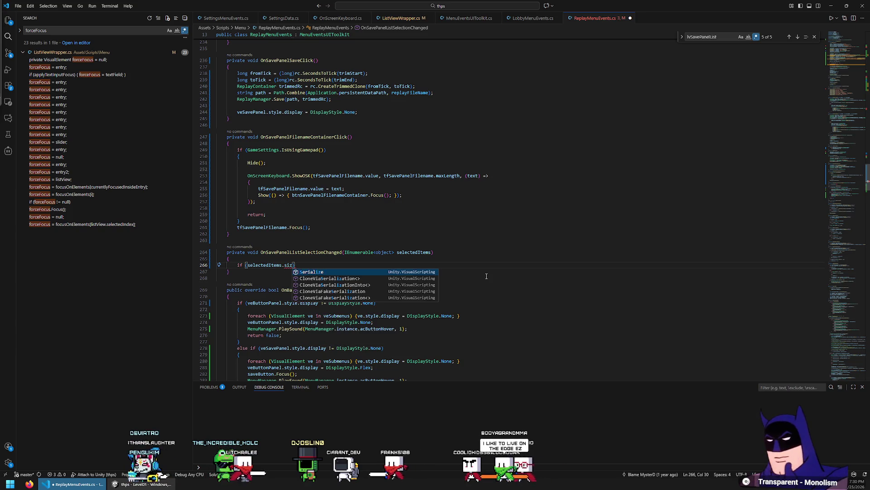
{"action": "key", "text": "BackSpace"}
{"action": "key", "text": "BackSpace"}
{"action": "key", "text": "ctrl+BackSpace"}
{"action": "key", "text": "ctrl+BackSpace"}
{"action": "key", "text": "ctrl+BackSpace"}
{"action": "type", "text": "f"}
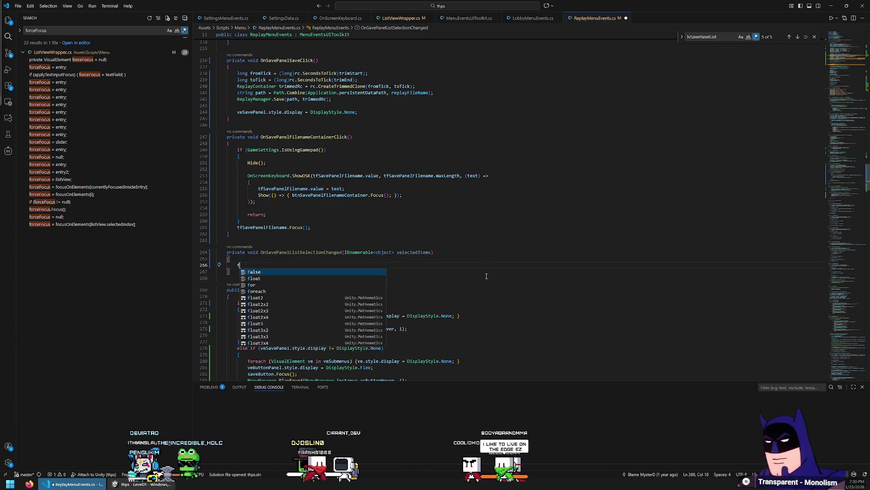
{"action": "type", "text": "oreach (item"}
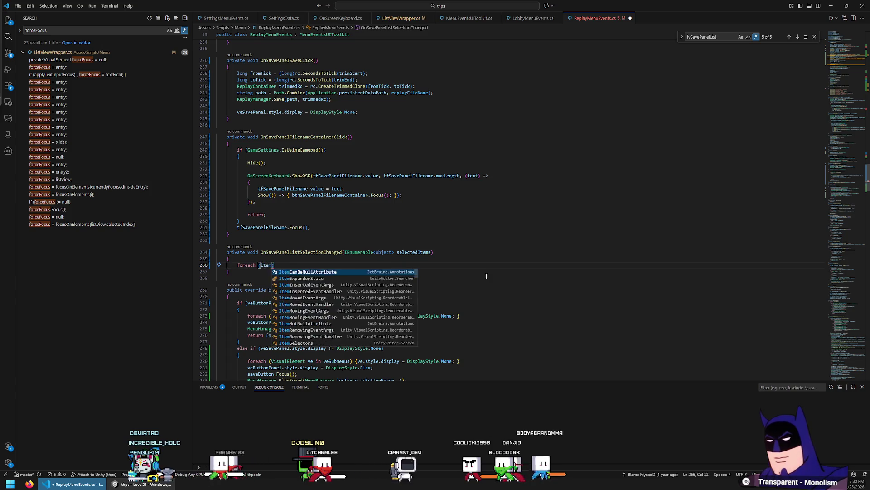
{"action": "type", "text": "object "}
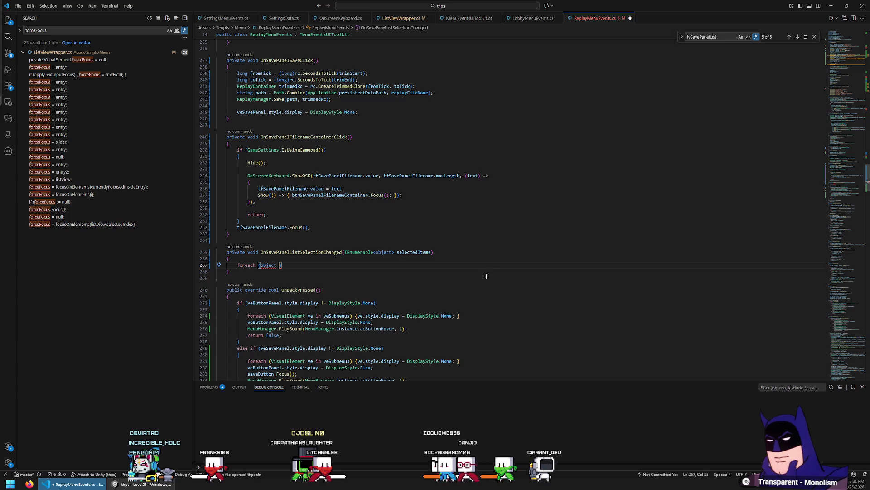
{"action": "type", "text": "item in sel"}
Complete the foreach (object item in selectedItems) header and open its body.
{"action": "key", "text": "Down"}
{"action": "key", "text": "Tab"}
{"action": "type", "text": ")"}
{"action": "key", "text": "Return"}
{"action": "type", "text": "{"}
{"action": "key", "text": "Return"}
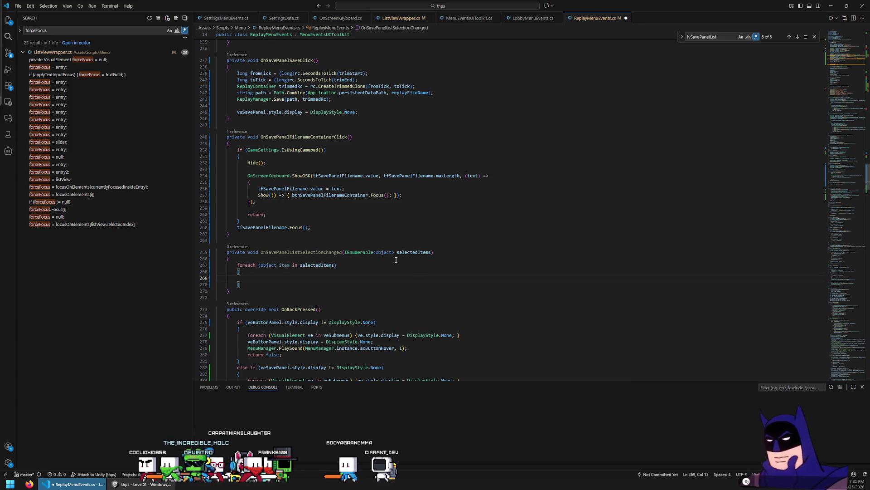
Add Debug.Log("Selected: " + item); inside the loop and set a breakpoint on that line.
{"action": "type", "text": "Debug>"}
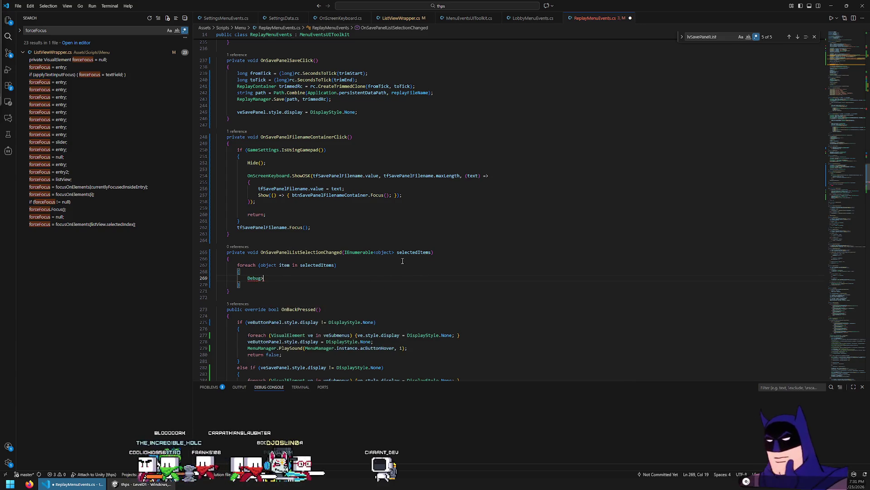
{"action": "type", "text": ".Log"}
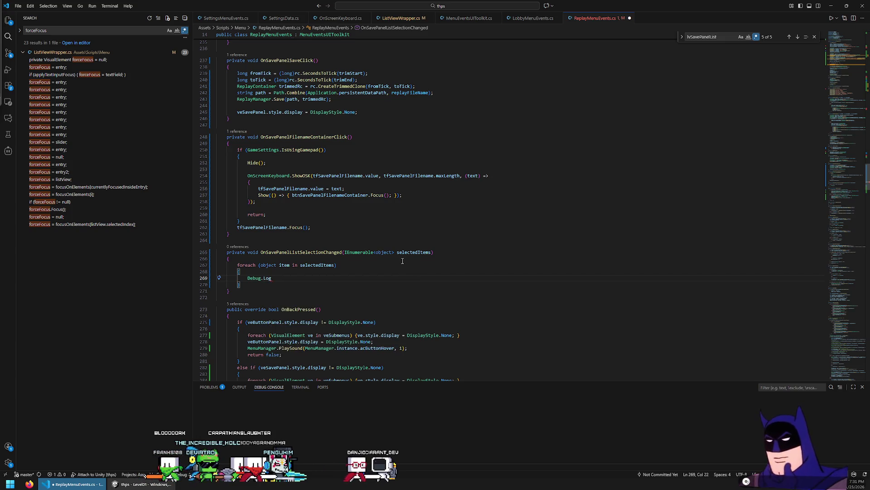
{"action": "type", "text": "()"}
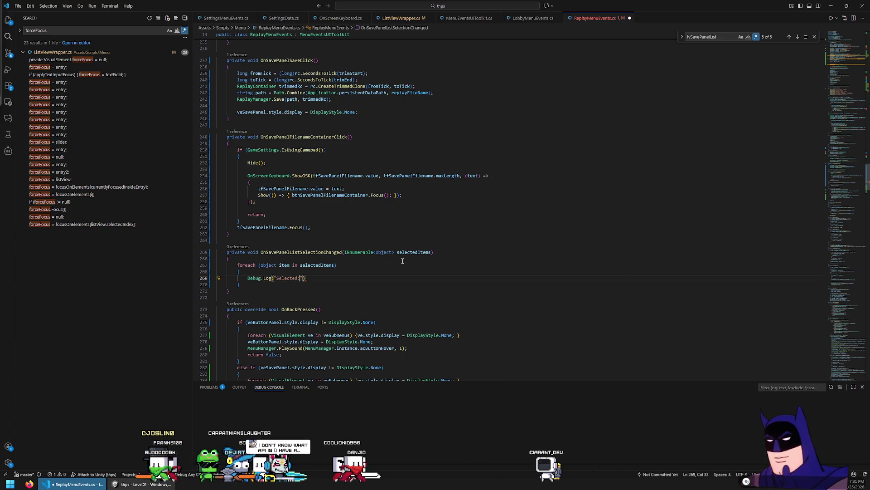
{"action": "type", "text": "+ item"}
{"action": "key", "text": "End"}
{"action": "type", "text": ";"}
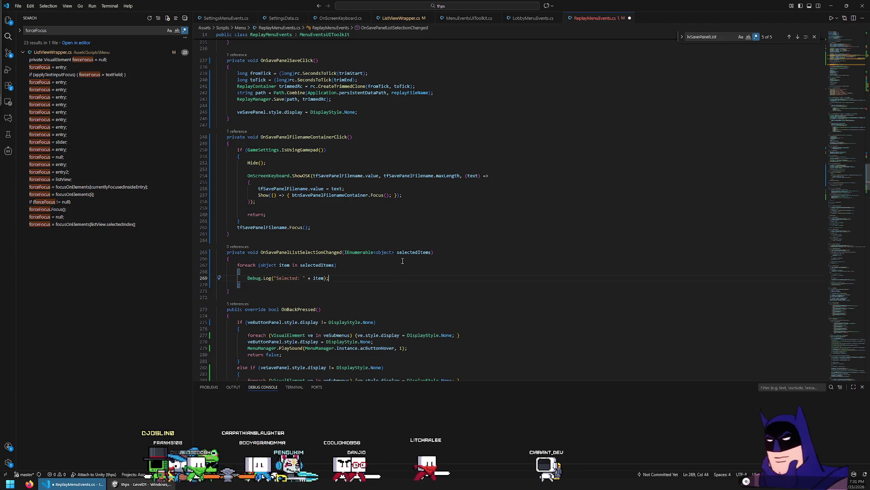
{"action": "key", "text": "Down"}
{"action": "key", "text": "Home"}
{"action": "key", "text": "Home"}
{"action": "left_click", "coordinate": [320, 278]}
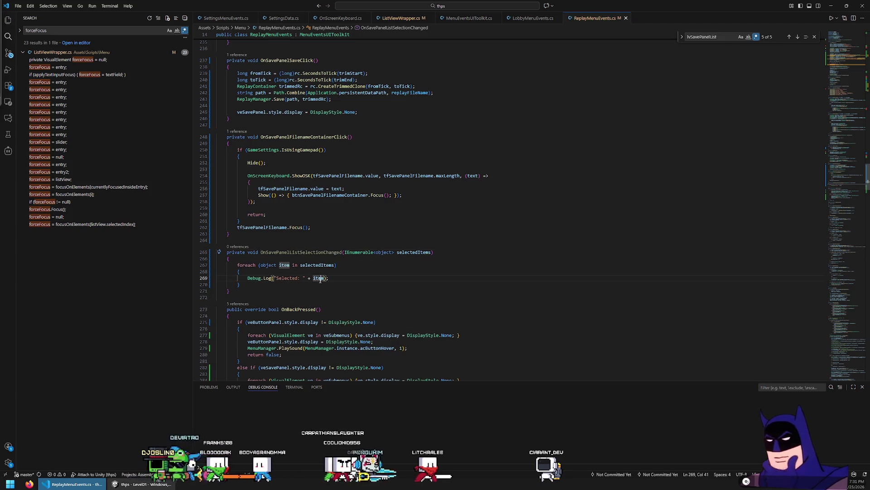
{"action": "left_click", "coordinate": [197, 277]}
Find where OnSavePanelFilenameContainerClick is registered in OnMenuStart.
{"action": "left_click", "coordinate": [402, 195]}
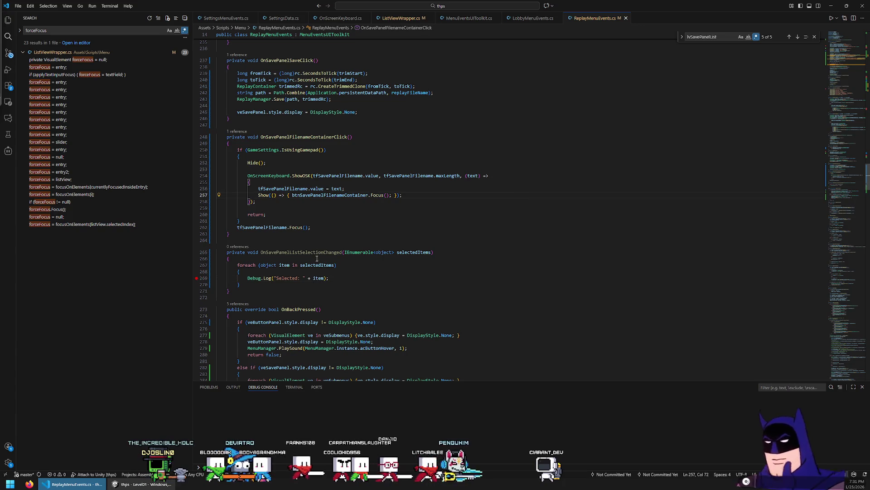
{"action": "double_click", "coordinate": [306, 137]}
{"action": "key", "text": "ctrl+f"}
{"action": "key", "text": "Return"}
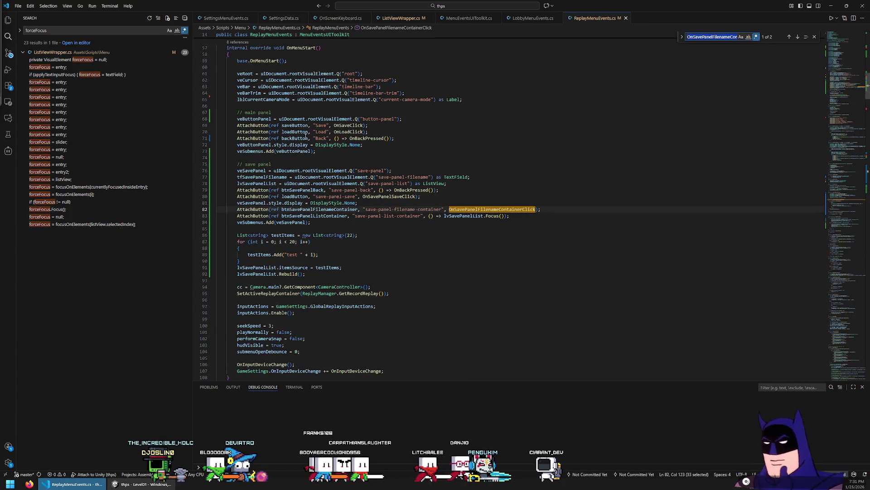
Start a selection-change subscription after lvSavePanelList.Rebuild(), then clear the draft.
{"action": "left_click", "coordinate": [402, 275]}
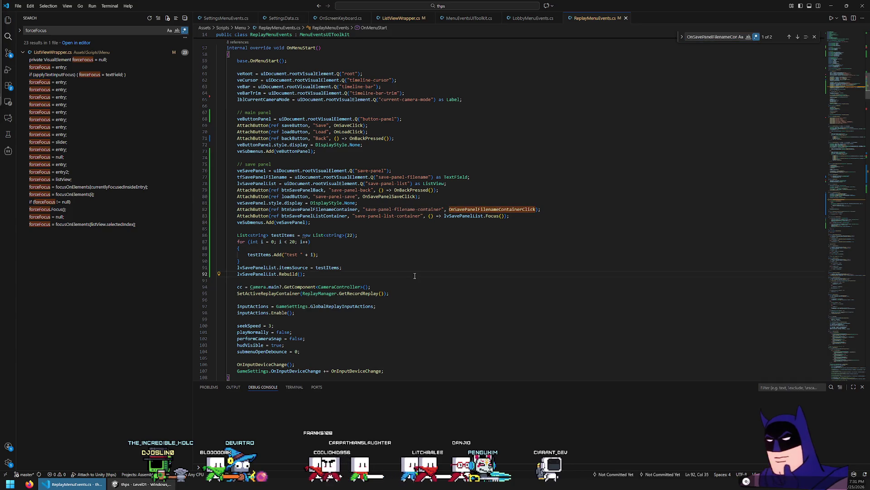
{"action": "key", "text": "Return"}
{"action": "type", "text": "lvSa"}
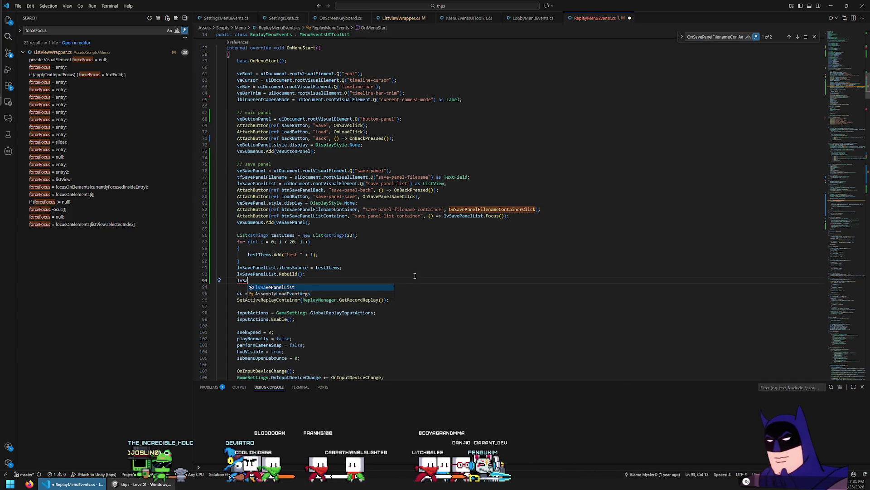
{"action": "type", "text": "vePanelList.onse"}
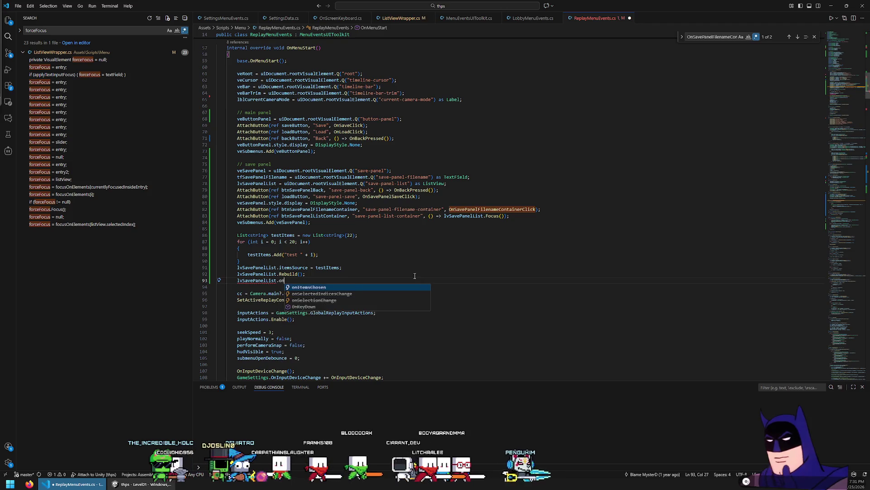
{"action": "key", "text": "Down"}
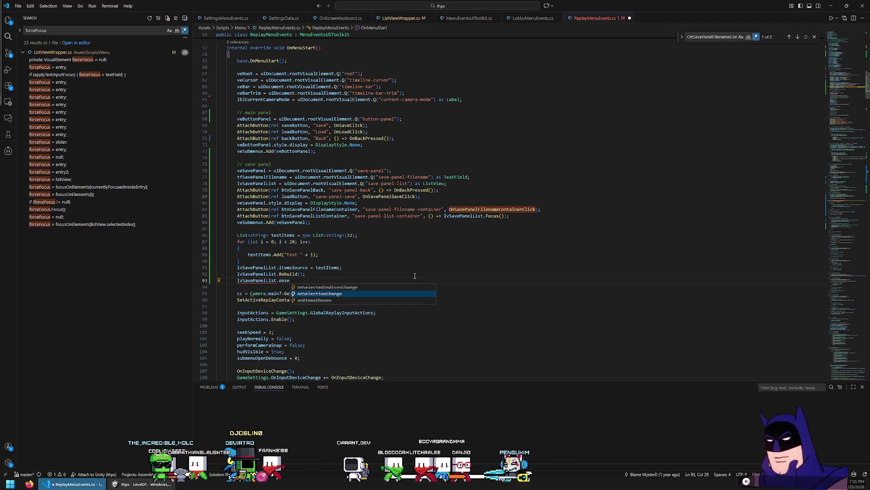
{"action": "key", "text": "Tab"}
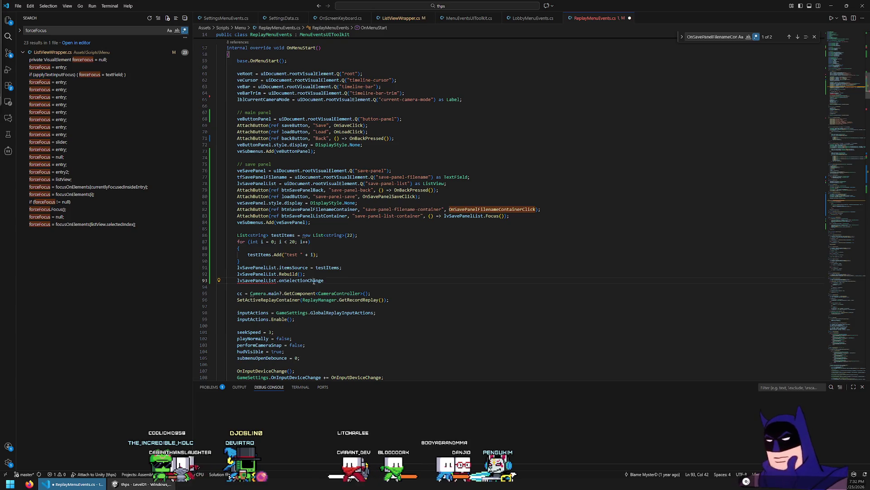
{"action": "mouse_move", "coordinate": [311, 280]}
{"action": "key", "text": "ctrl+BackSpace"}
{"action": "type", "text": "onse"}
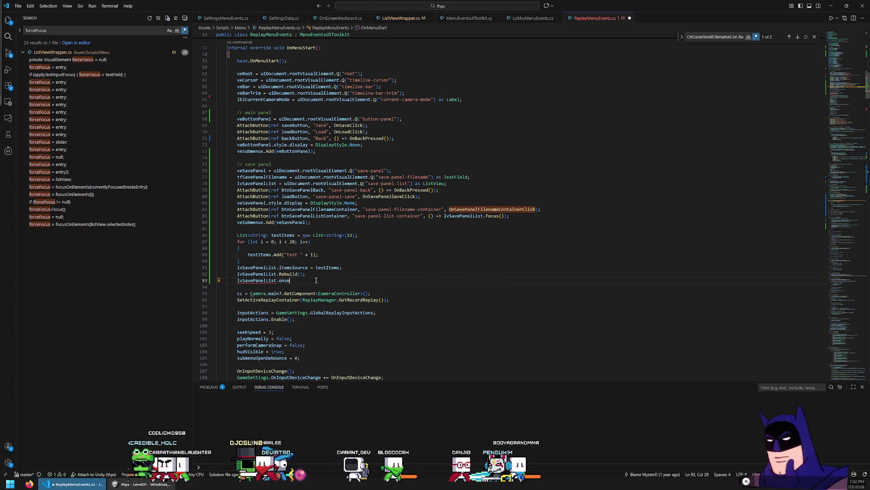
{"action": "key", "text": "ctrl+BackSpace"}
{"action": "key", "text": "ctrl+BackSpace"}
{"action": "key", "text": "ctrl+BackSpace"}
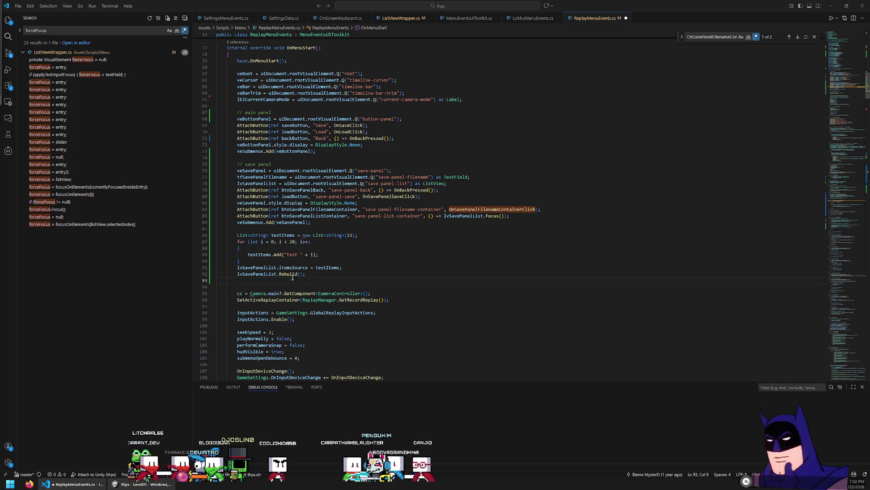
Begin the statement again as lvSavePanelList.onSelectionChange on line 93.
{"action": "key", "text": "ctrl+Return"}
{"action": "type", "text": "lvS"}
{"action": "key", "text": "Tab"}
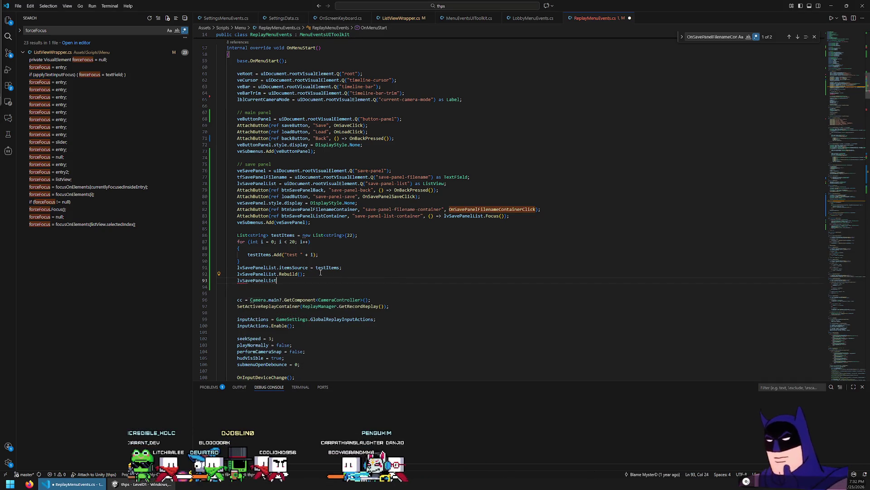
{"action": "type", "text": ".onbonSle"}
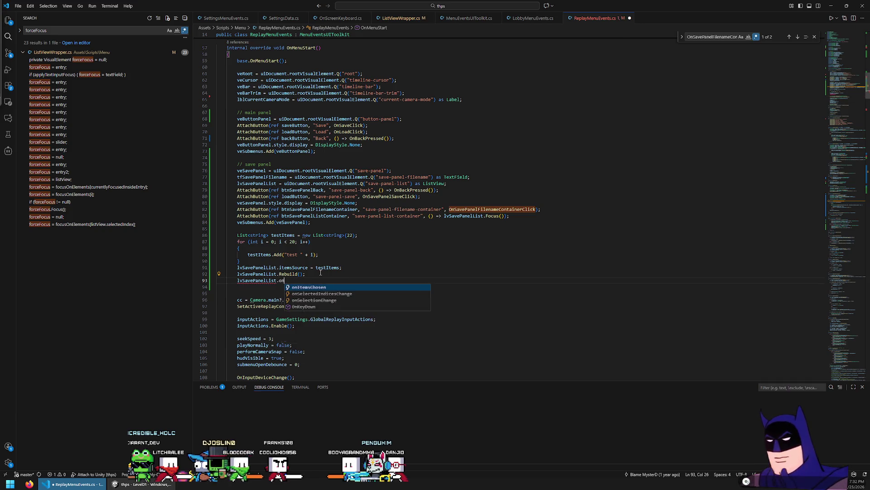
{"action": "key", "text": "Tab"}
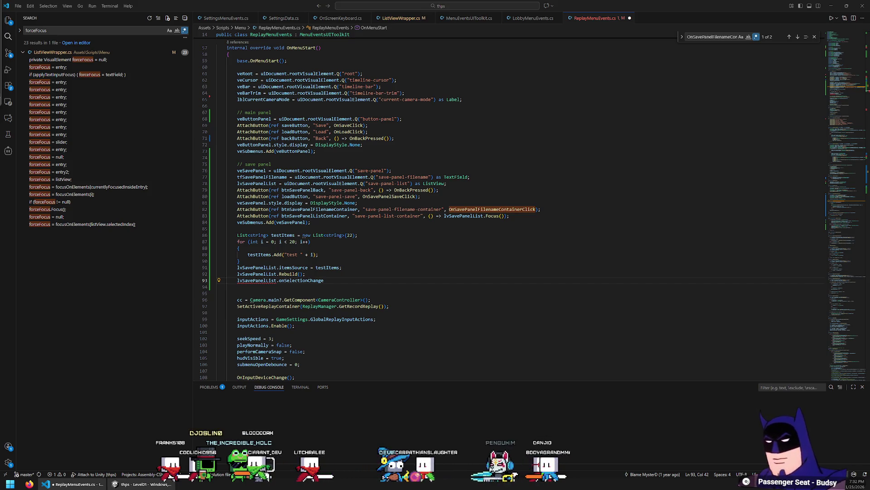
Complete line 93 as lvSavePanelList.selectionChanged += OnSavePanelListSelectionChanged;.
{"action": "double_click", "coordinate": [292, 280]}
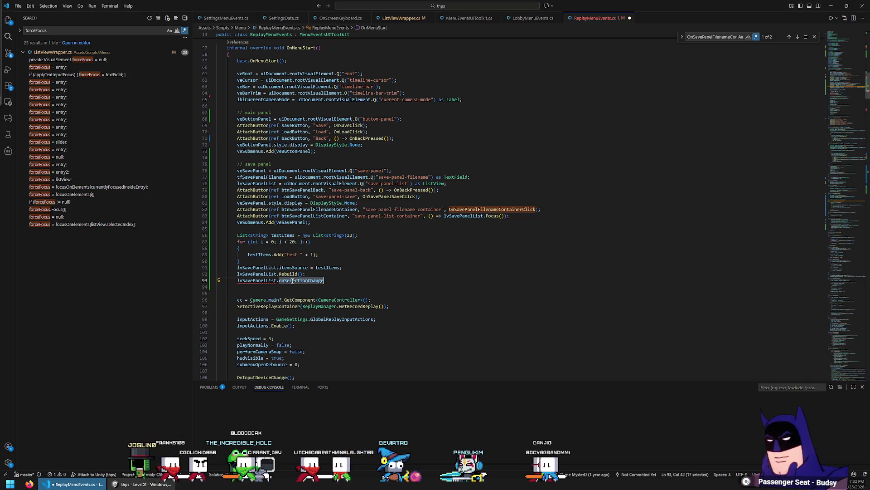
{"action": "type", "text": "."}
{"action": "scroll", "coordinate": [328, 311], "scroll_direction": "down", "scroll_amount": 5}
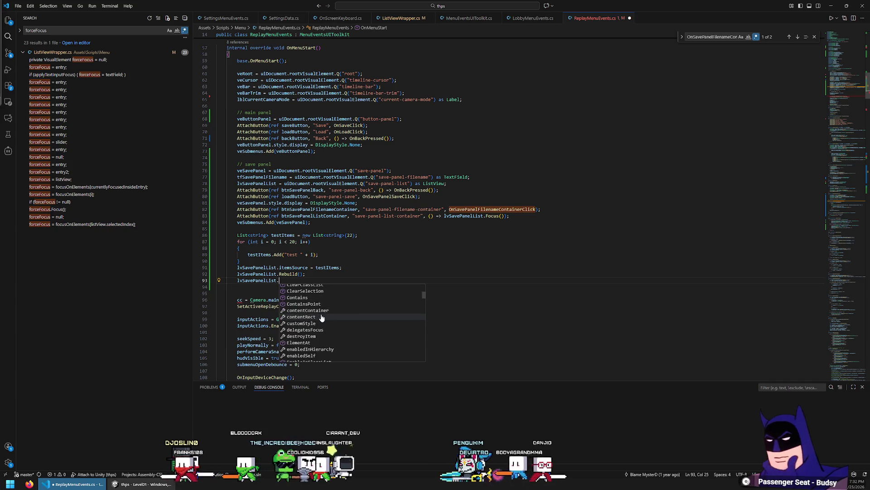
{"action": "scroll", "coordinate": [321, 317], "scroll_direction": "down", "scroll_amount": 4}
{"action": "type", "text": "sele"}
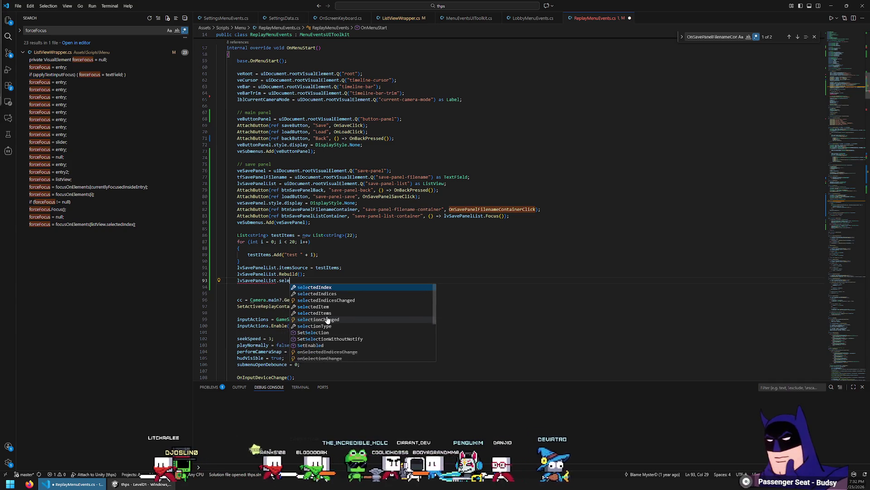
{"action": "key", "text": "Down"}
{"action": "key", "text": "Down"}
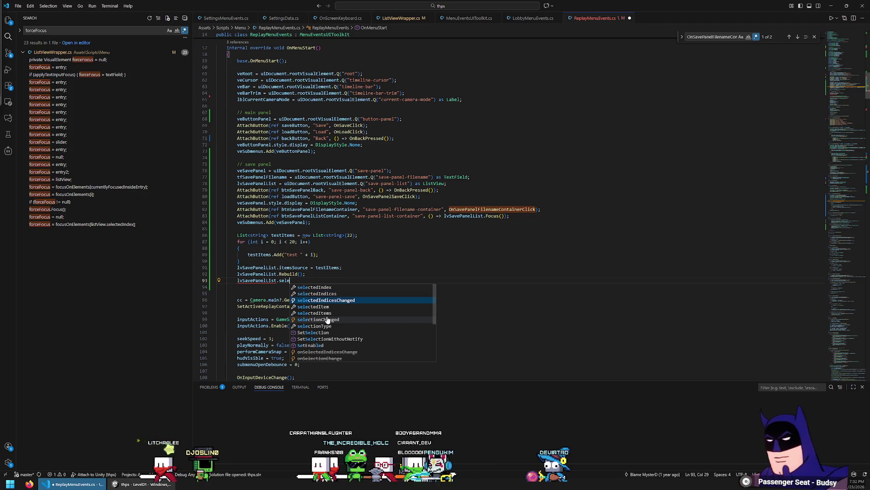
{"action": "key", "text": "Down"}
{"action": "key", "text": "Down"}
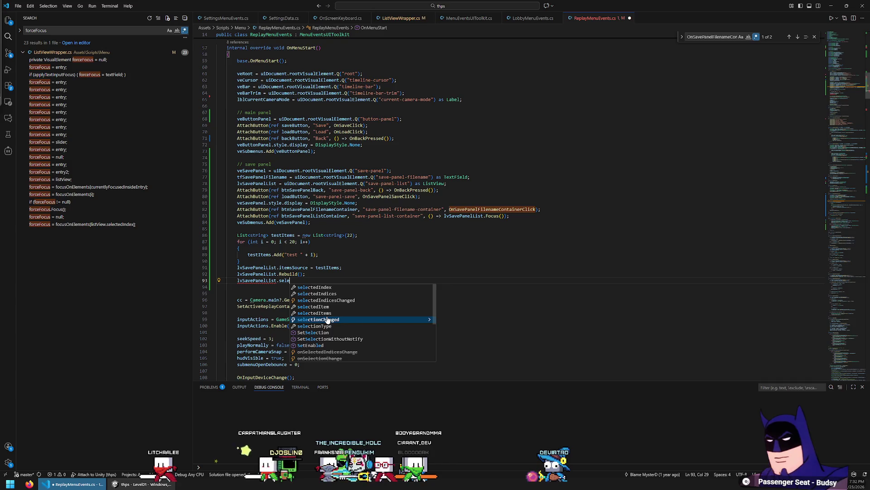
{"action": "key", "text": "Return"}
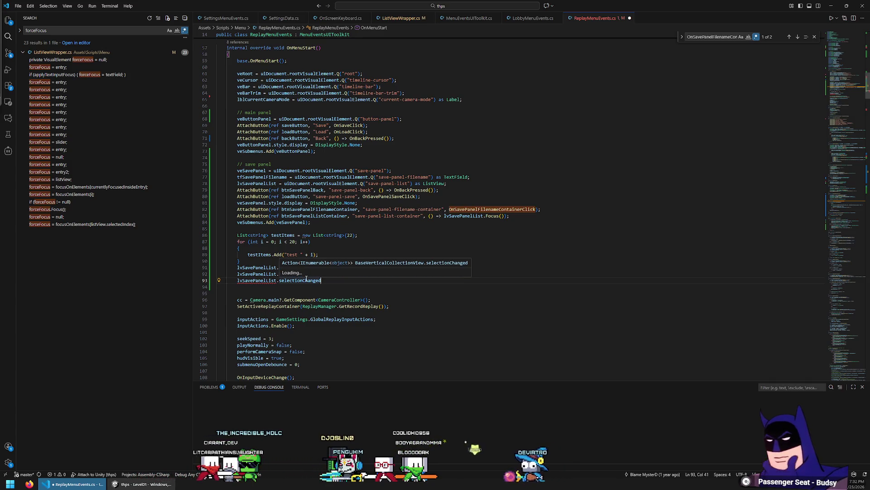
{"action": "type", "text": " +"}
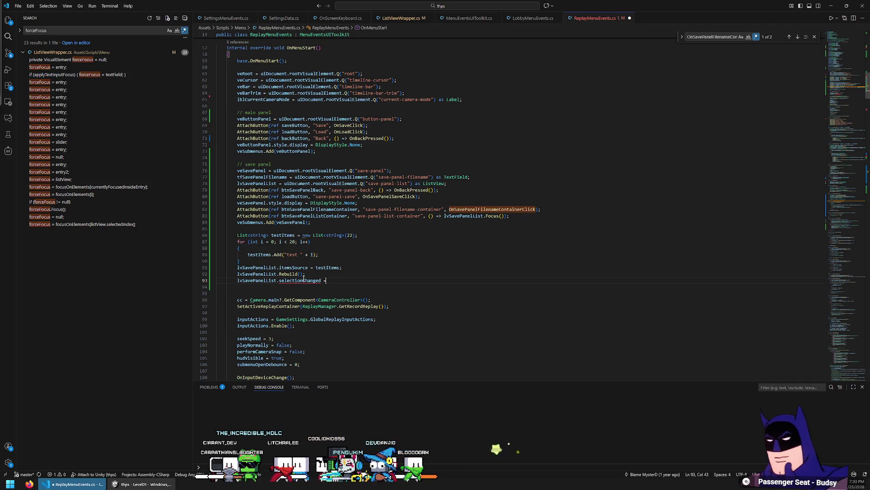
{"action": "type", "text": "= OnS"}
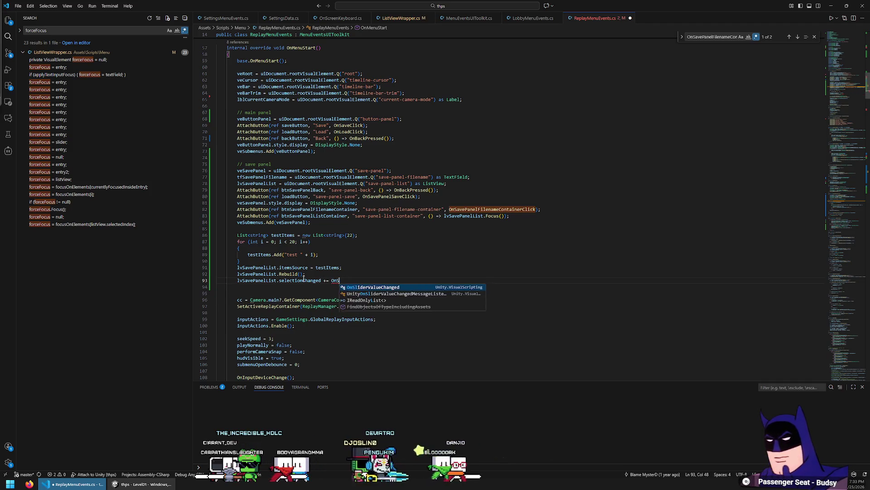
{"action": "type", "text": "aveP"}
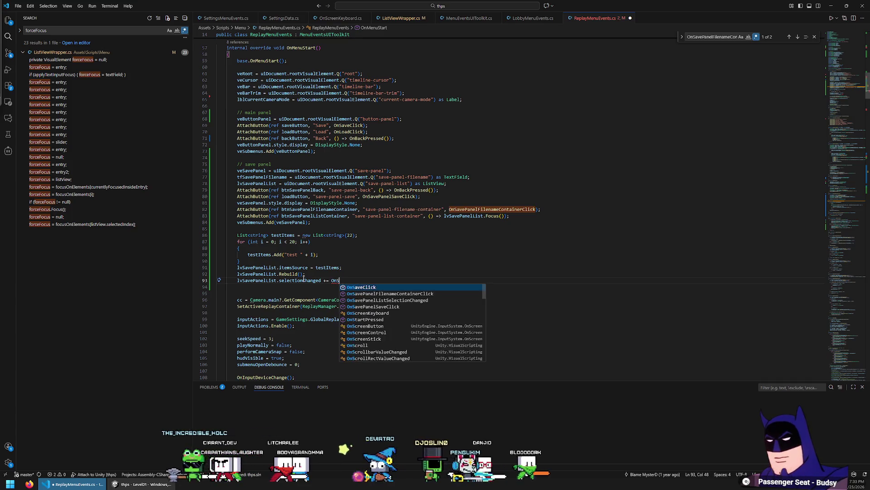
{"action": "key", "text": "Down"}
{"action": "key", "text": "Tab"}
{"action": "type", "text": ";"}
Remove the extra blank line, add the matching -= unsubscription in OnMenuStop, and save.
{"action": "key", "text": "Down"}
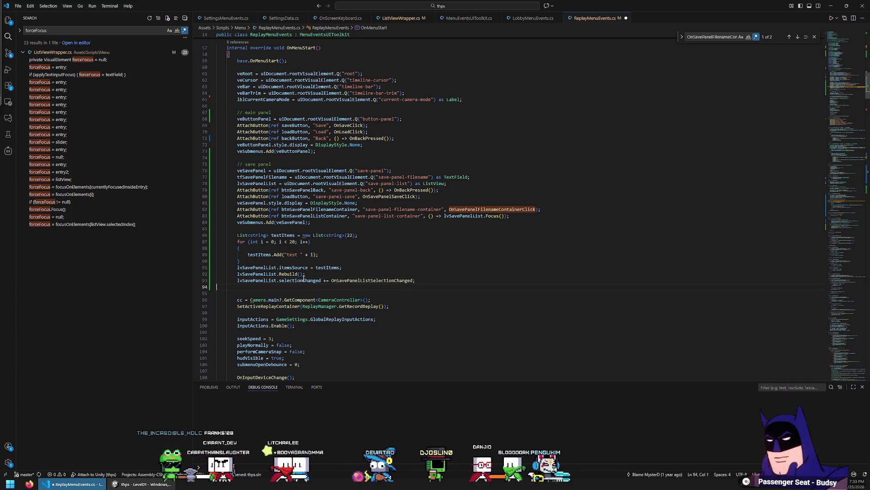
{"action": "key", "text": "BackSpace"}
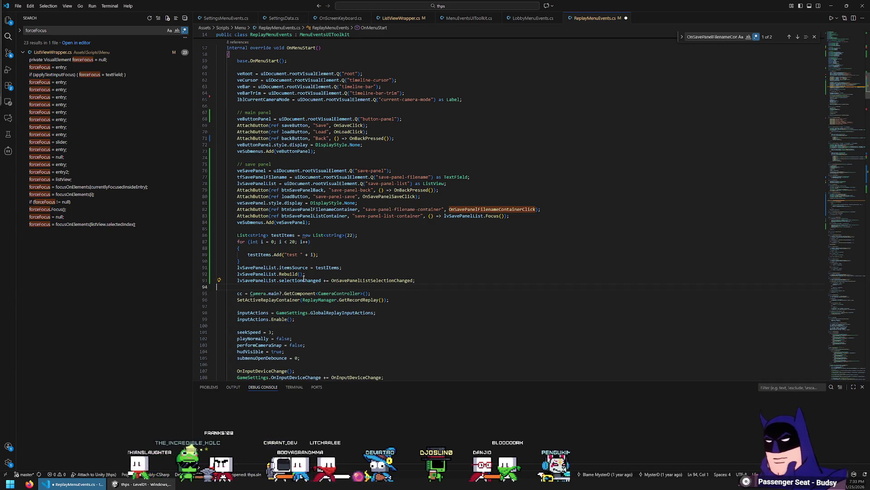
{"action": "key", "text": "shift+Up"}
{"action": "key", "text": "ctrl+c"}
{"action": "left_click", "coordinate": [305, 281]}
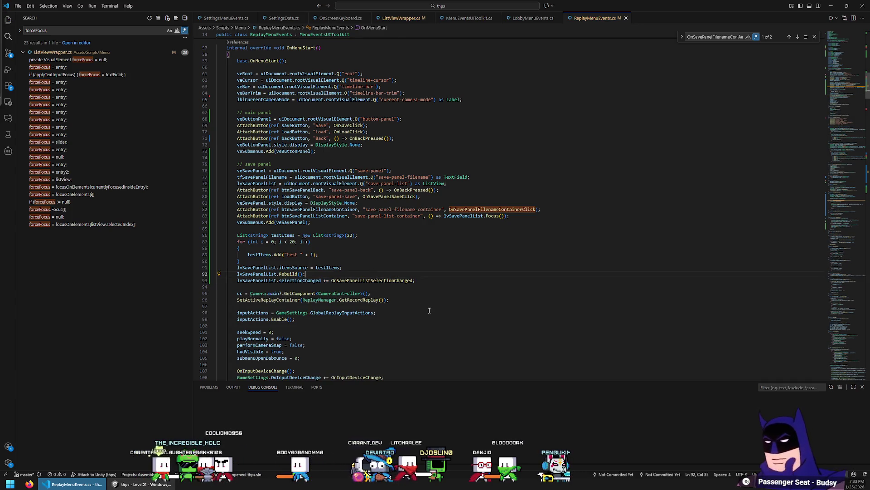
{"action": "scroll", "coordinate": [429, 311], "scroll_direction": "down", "scroll_amount": 9}
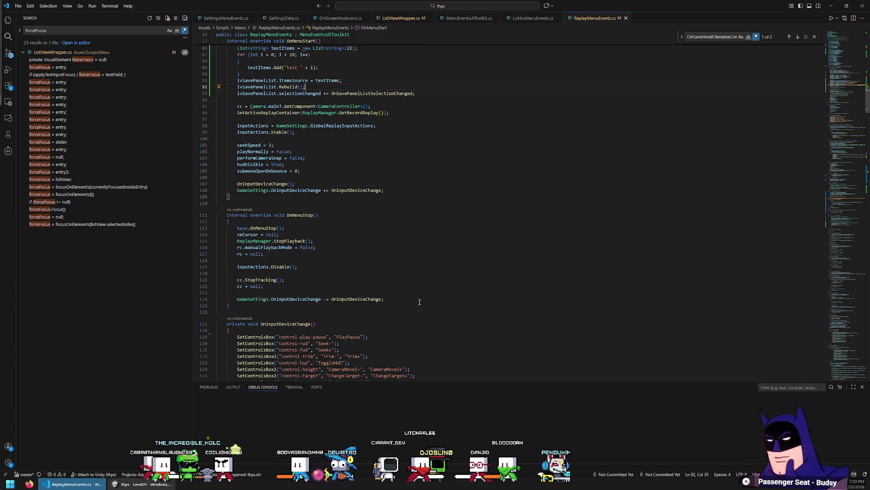
{"action": "key", "text": "ctrl+v"}
{"action": "key", "text": "Up"}
{"action": "key", "text": "ctrl+Right"}
{"action": "key", "text": "ctrl+Right"}
{"action": "key", "text": "ctrl+Right"}
{"action": "key", "text": "Left"}
{"action": "key", "text": "BackSpace"}
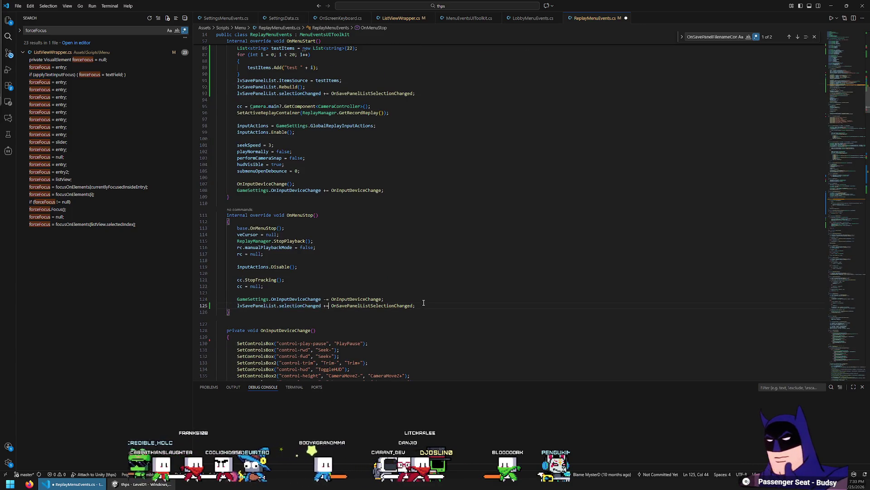
{"action": "type", "text": "-"}
{"action": "key", "text": "ctrl+s"}
Search for OnSavePanelListSelectionChanged to jump to its definition.
{"action": "double_click", "coordinate": [371, 306]}
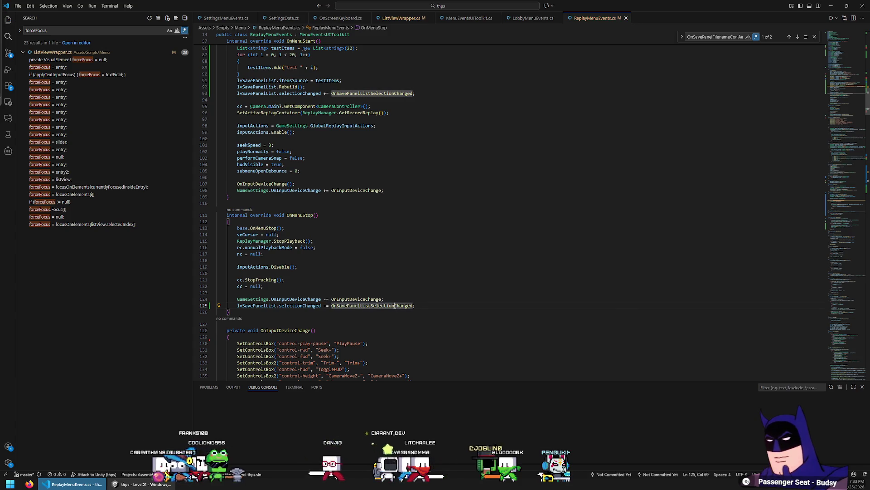
{"action": "double_click", "coordinate": [396, 93]}
{"action": "key", "text": "ctrl+f"}
{"action": "key", "text": "Return"}
{"action": "key", "text": "Return"}
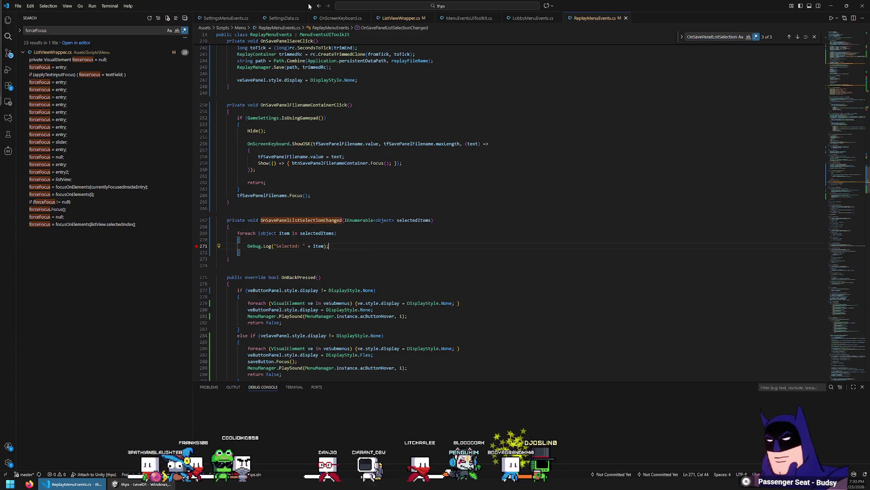
Start debugging attached to Unity and break on the handler's Debug.Log line.
{"action": "left_click", "coordinate": [92, 5]}
{"action": "left_click", "coordinate": [108, 14]}
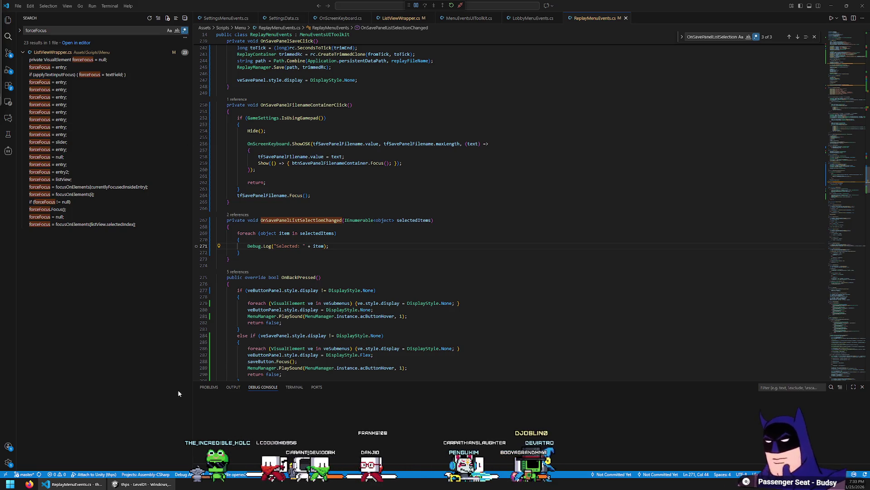
{"action": "left_click", "coordinate": [345, 182]}
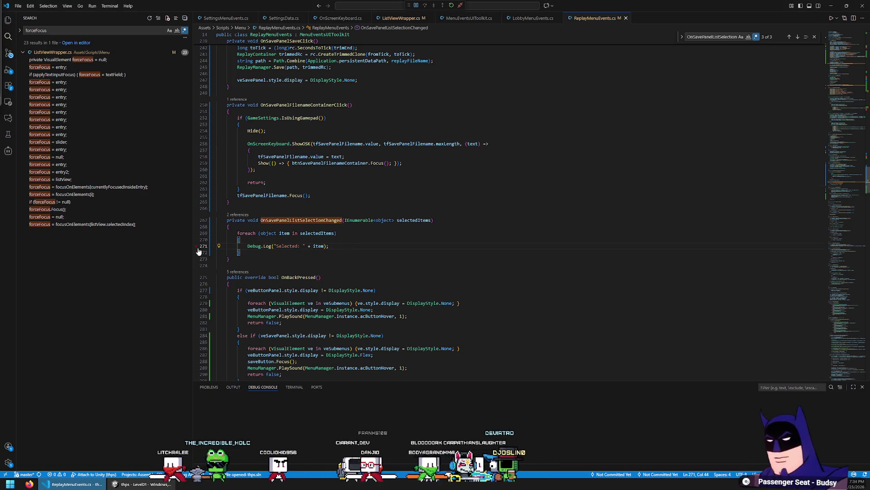
{"action": "left_click", "coordinate": [197, 233]}
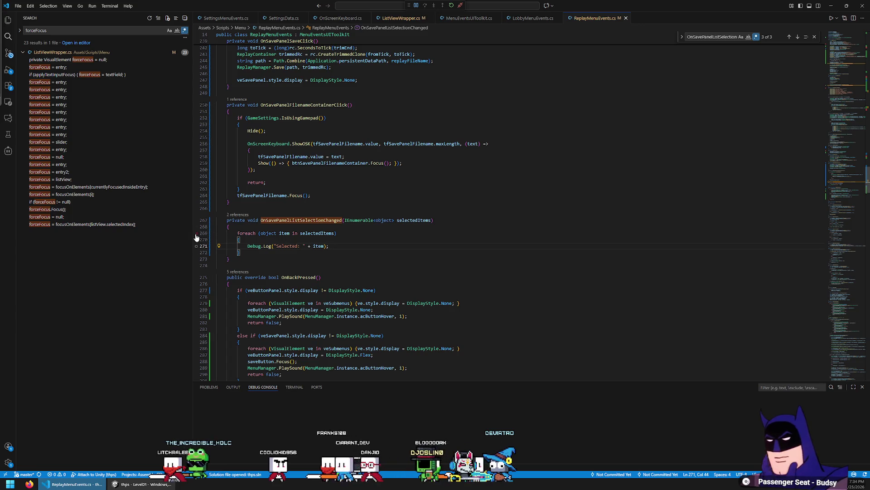
Start play mode, go to the REPLAY view from the pause menu, and open the Save Replay panel.
{"action": "key", "text": "alt+Tab"}
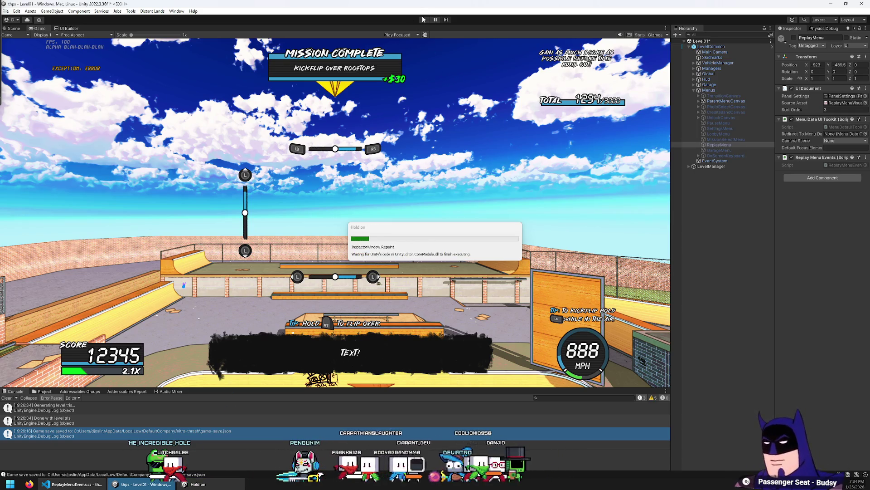
{"action": "left_click", "coordinate": [423, 19]}
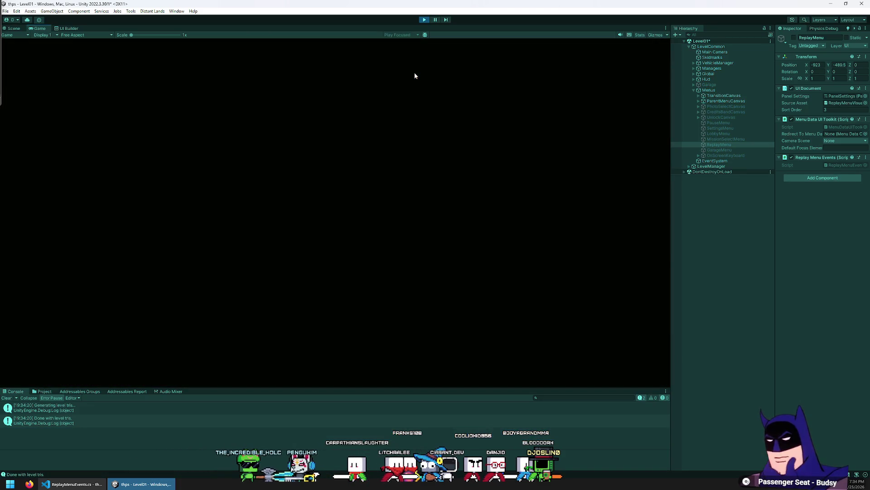
{"action": "key", "text": "Escape"}
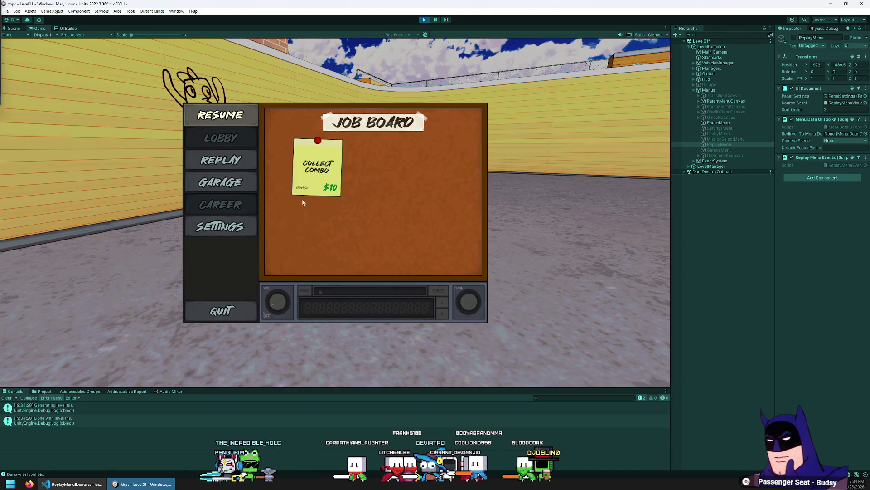
{"action": "left_click", "coordinate": [232, 161]}
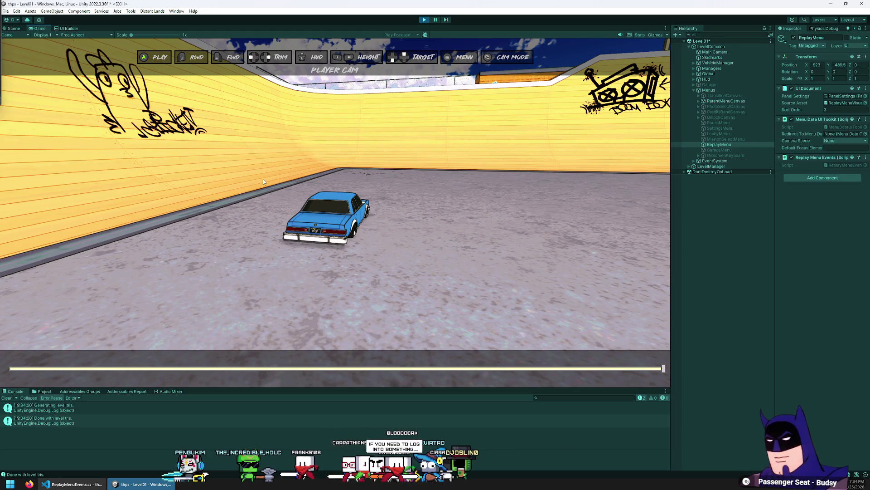
{"action": "key", "text": "q"}
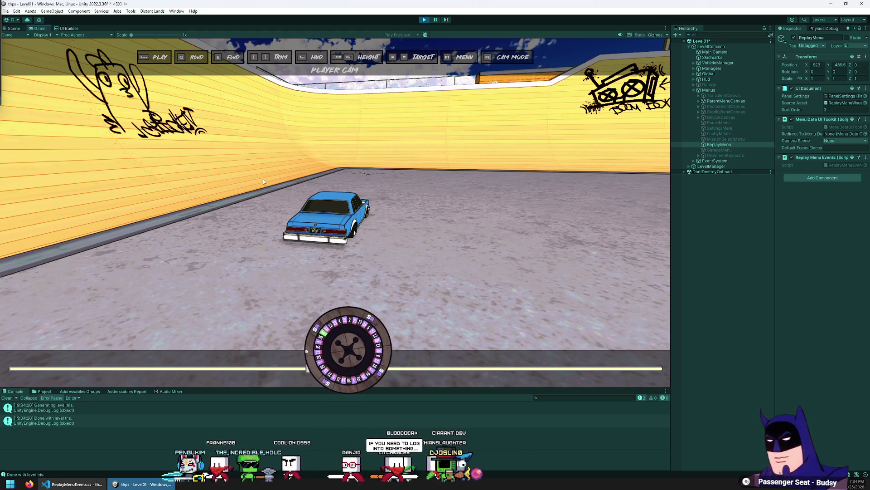
{"action": "key", "text": "F1"}
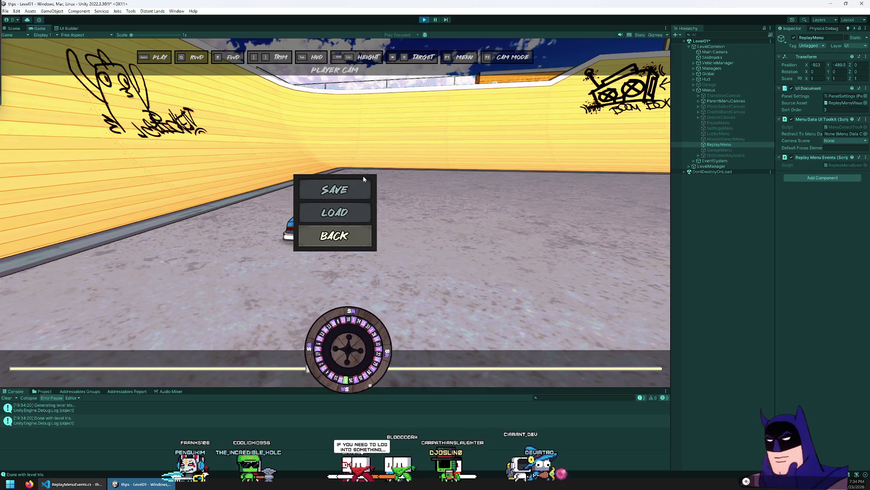
{"action": "left_click", "coordinate": [353, 184]}
Pick a save entry to hit the breakpoint, step over twice to see item = "test 3", then disconnect.
{"action": "left_click", "coordinate": [323, 199]}
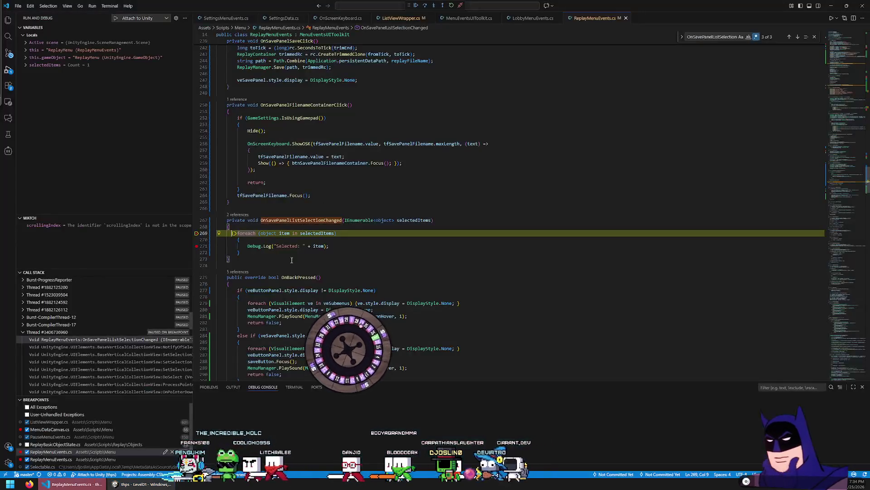
{"action": "mouse_move", "coordinate": [416, 219]}
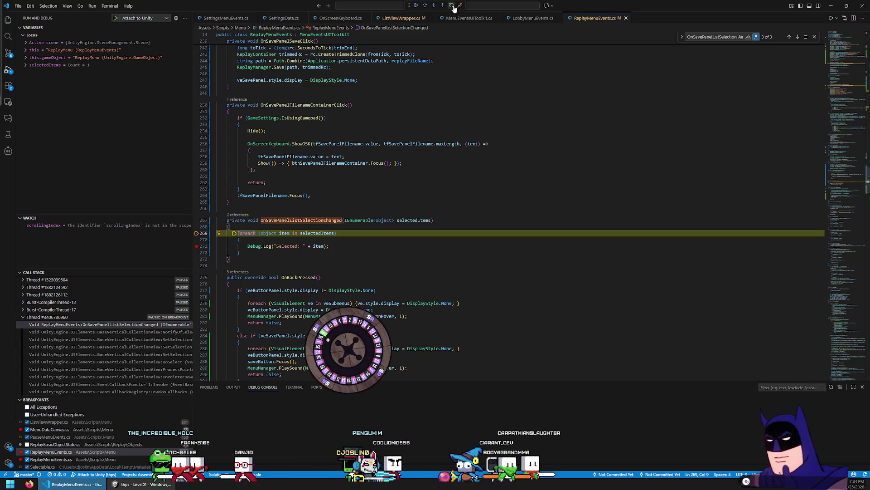
{"action": "left_click", "coordinate": [426, 6]}
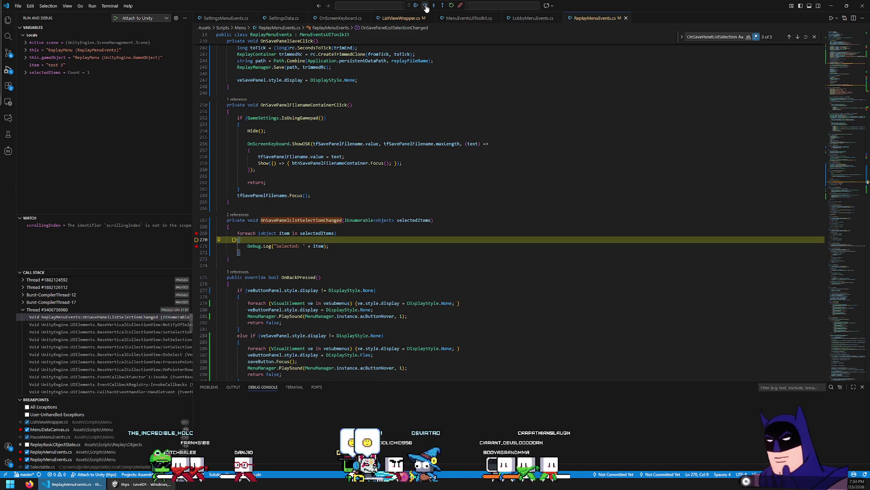
{"action": "left_click", "coordinate": [426, 6]}
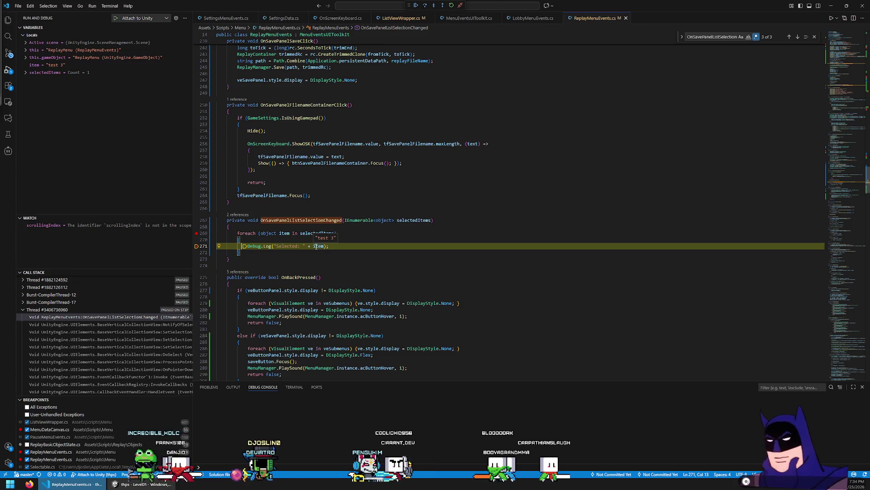
{"action": "left_click", "coordinate": [460, 6]}
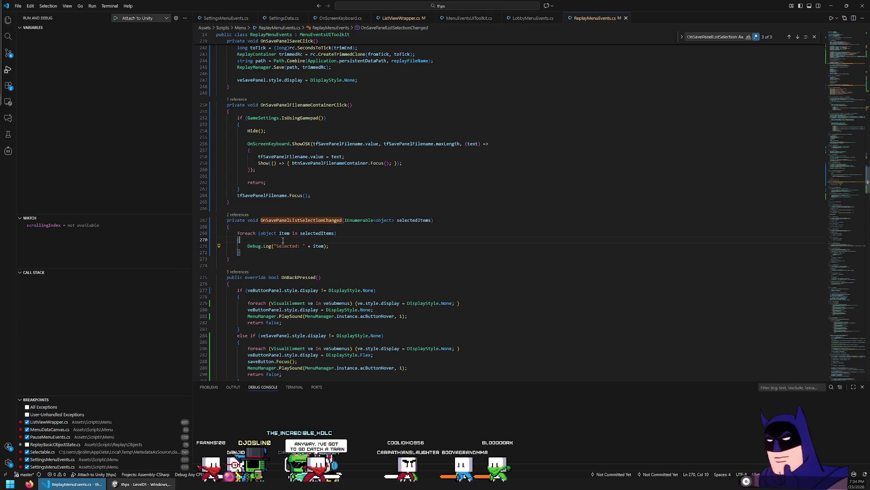
Replace the Debug.Log line in the loop with tfSavePanelFilename.value = "" + item;.
{"action": "key", "text": "Return"}
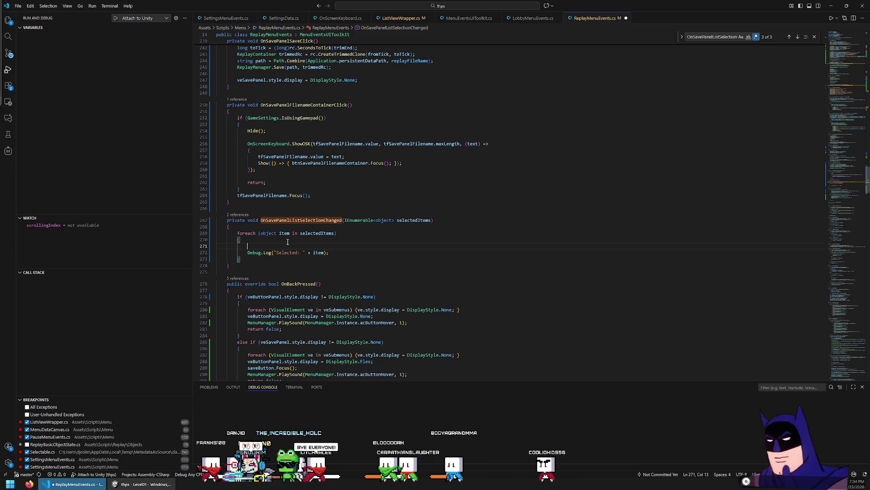
{"action": "type", "text": "tf"}
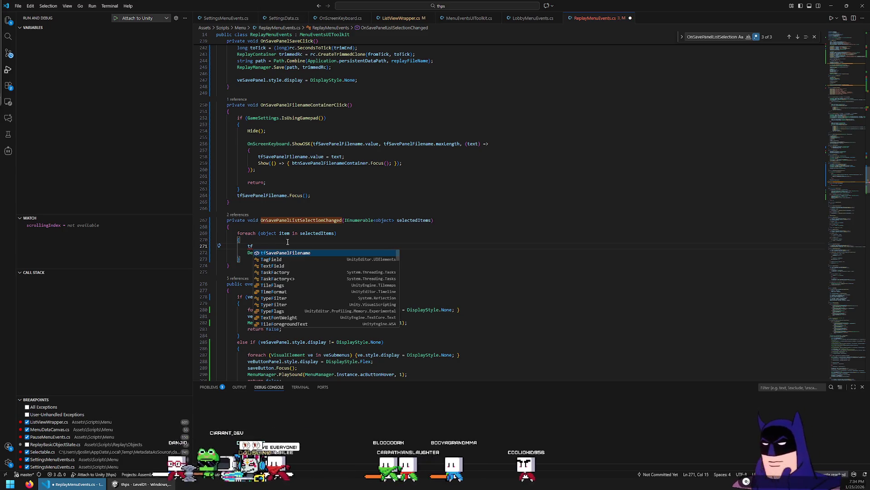
{"action": "key", "text": "Tab"}
{"action": "type", "text": "."}
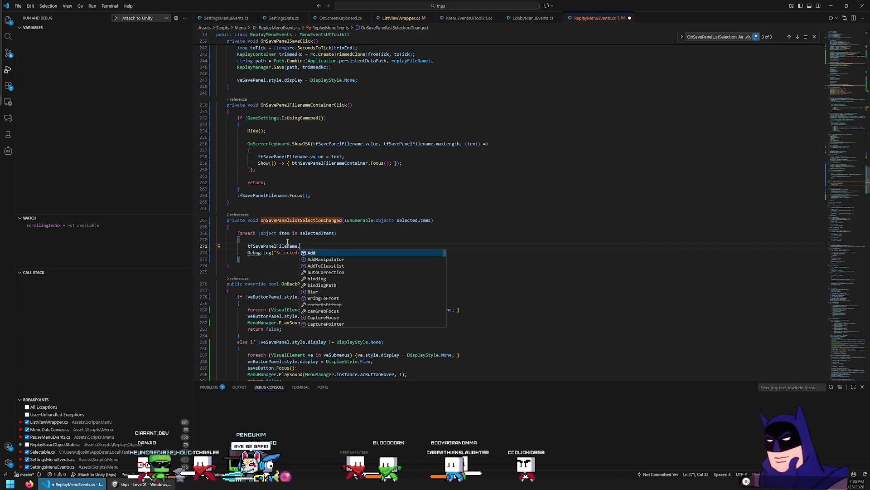
{"action": "type", "text": "value = \"\" + i"}
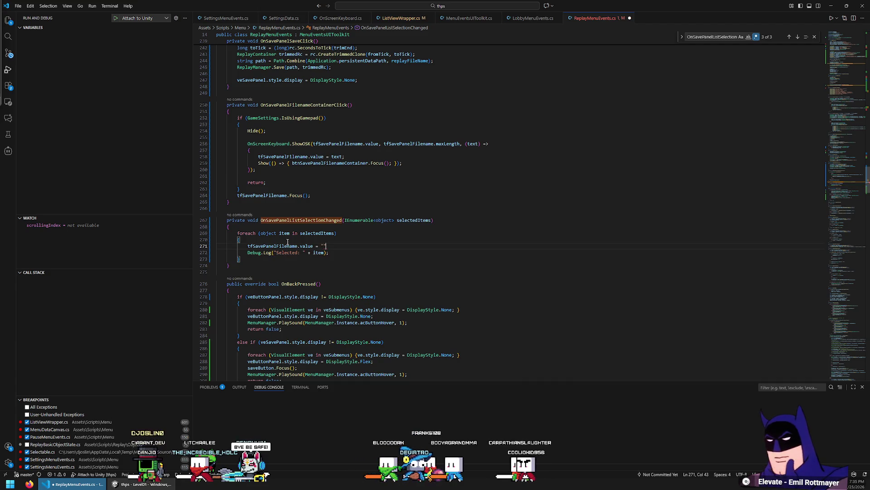
{"action": "type", "text": "tem;"}
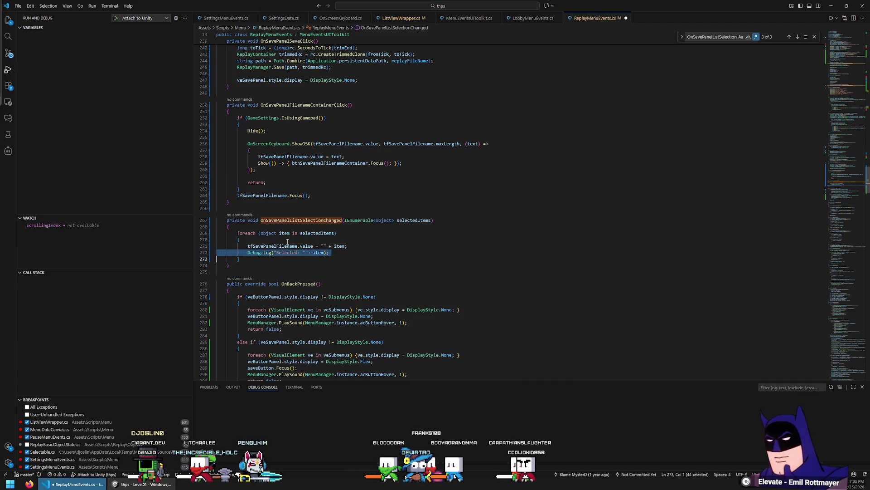
{"action": "key", "text": "Delete"}
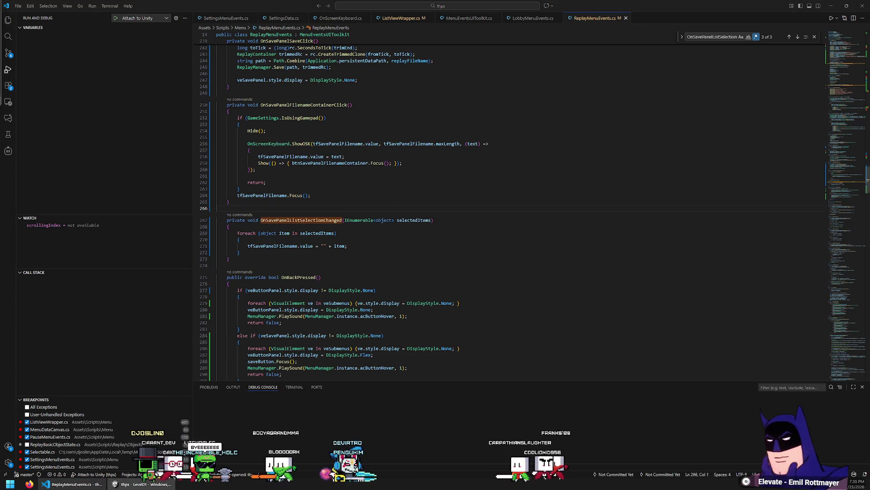
{"action": "key", "text": "alt+Tab"}
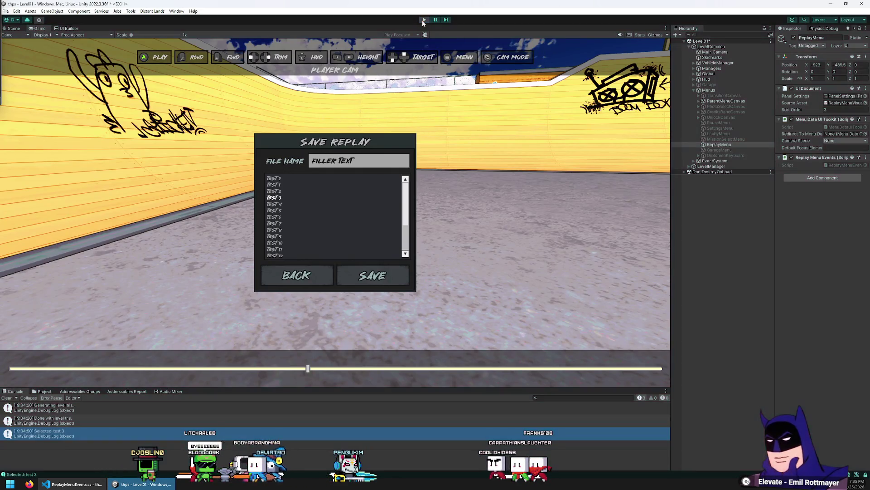
Stop and restart play mode with the recompiled script, then choose REPLAY from the pause menu.
{"action": "left_click", "coordinate": [422, 20]}
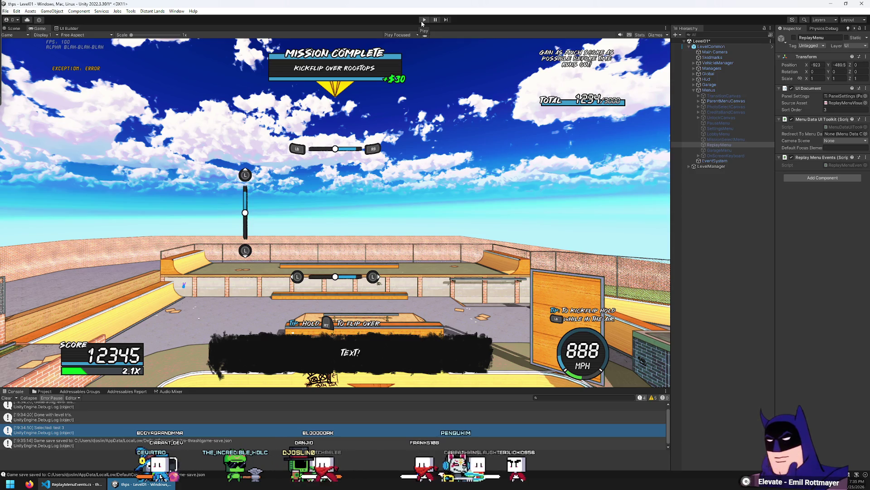
{"action": "left_click", "coordinate": [424, 20]}
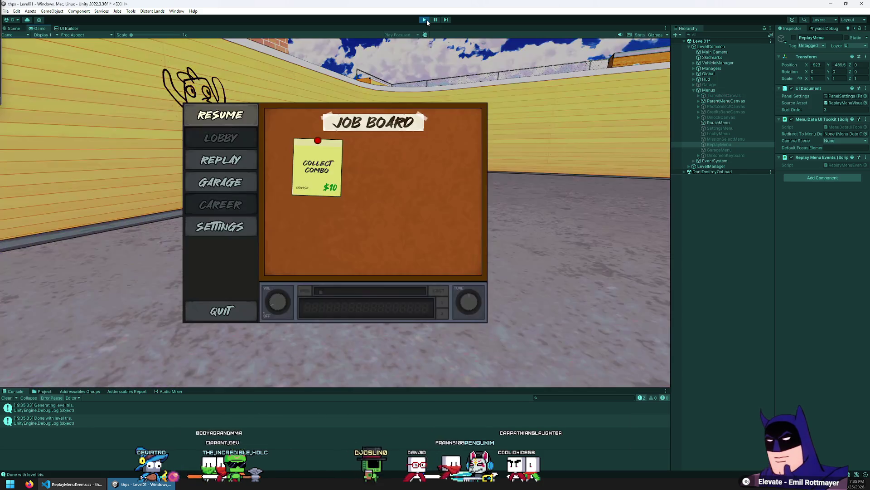
{"action": "key", "text": "Down"}
{"action": "key", "text": "Return"}
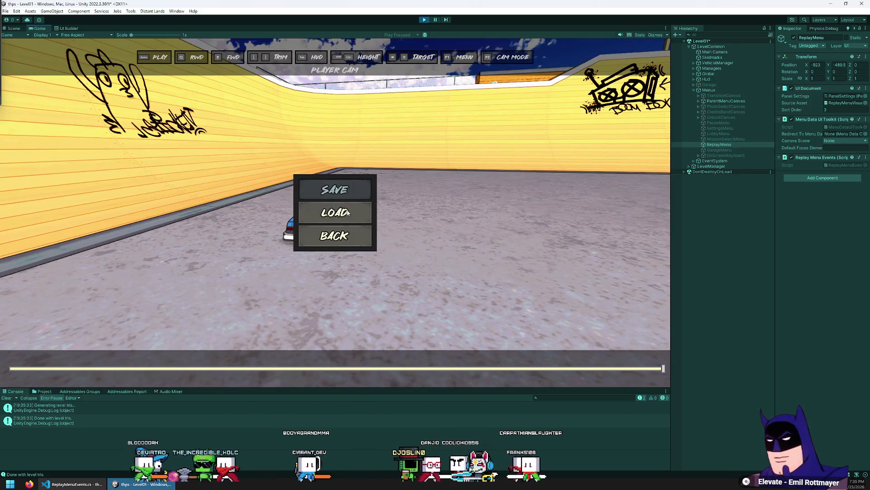
Open the Save Replay panel and click TEST 9, TEST 10, TEST 3 and TEST 11, checking the File Name field.
{"action": "key", "text": "Return"}
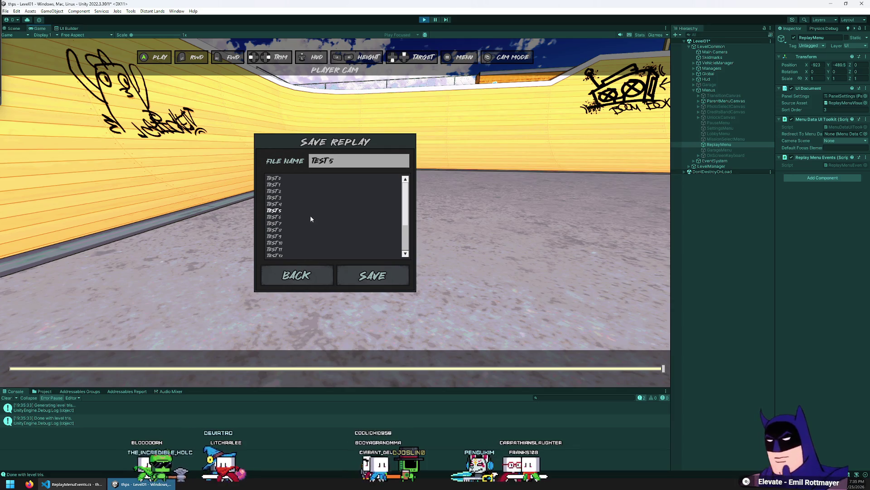
{"action": "left_click", "coordinate": [307, 237]}
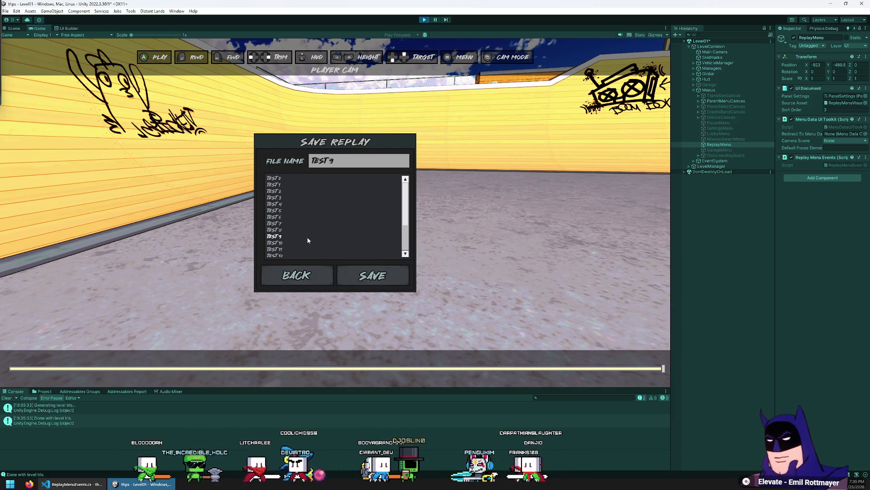
{"action": "left_click", "coordinate": [315, 244]}
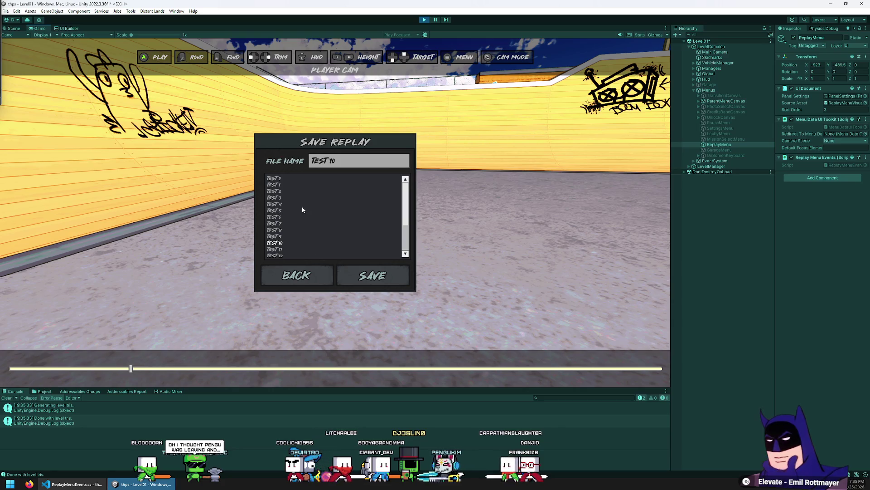
{"action": "left_click", "coordinate": [318, 197]}
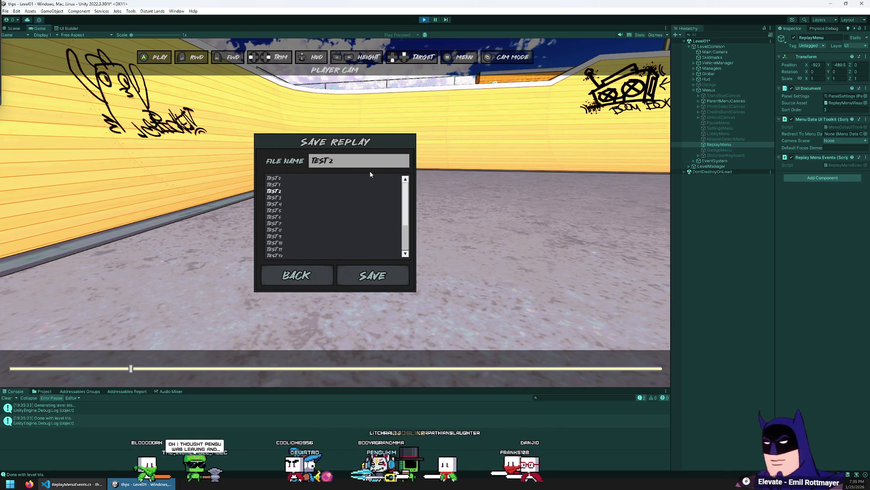
{"action": "left_click", "coordinate": [343, 249]}
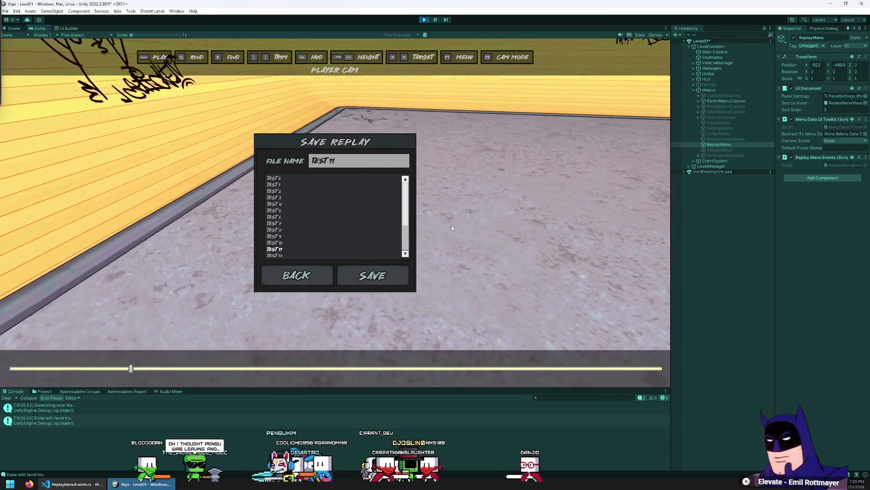
Arrow through the list entries (TEST 5, 11, 19, 13, 10, 9, 18), finishing on TEST 19.
{"action": "key", "text": "Up"}
{"action": "key", "text": "Up"}
{"action": "key", "text": "Up"}
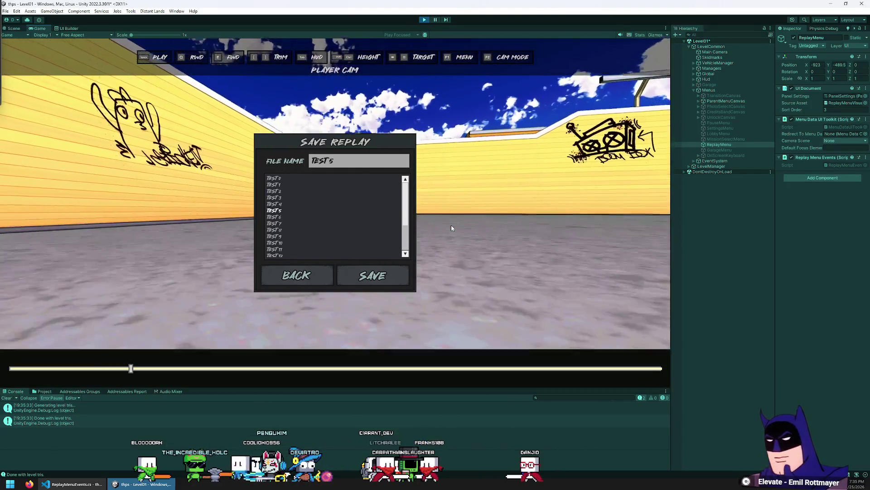
{"action": "key", "text": "Down"}
{"action": "key", "text": "Down"}
{"action": "key", "text": "Down"}
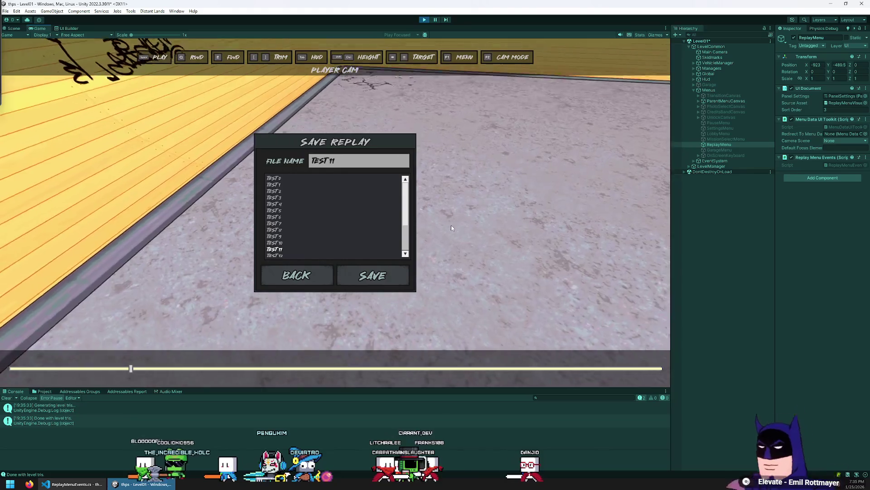
{"action": "key", "text": "Down"}
{"action": "key", "text": "Down"}
{"action": "key", "text": "Down"}
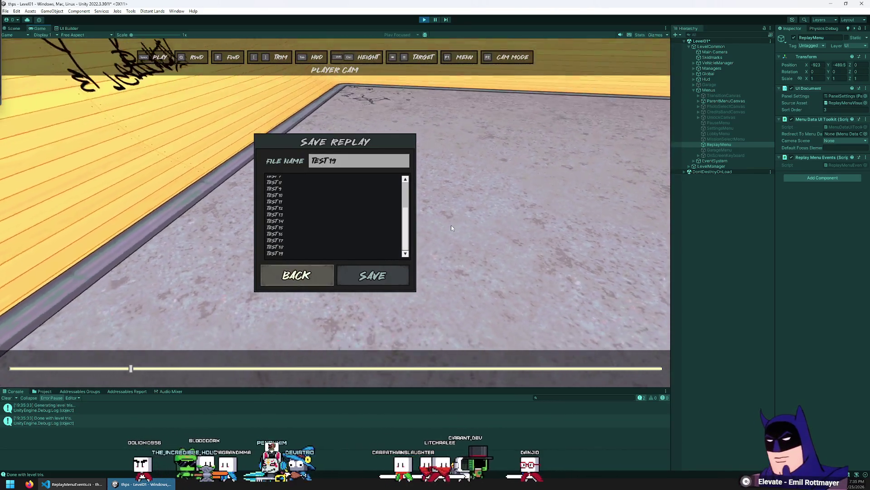
{"action": "key", "text": "Up"}
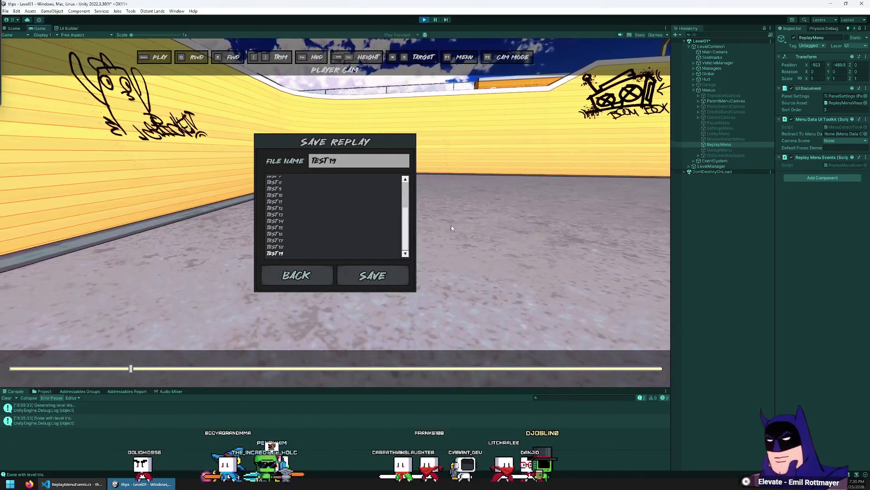
{"action": "key", "text": "Up"}
{"action": "key", "text": "Up"}
{"action": "key", "text": "Up"}
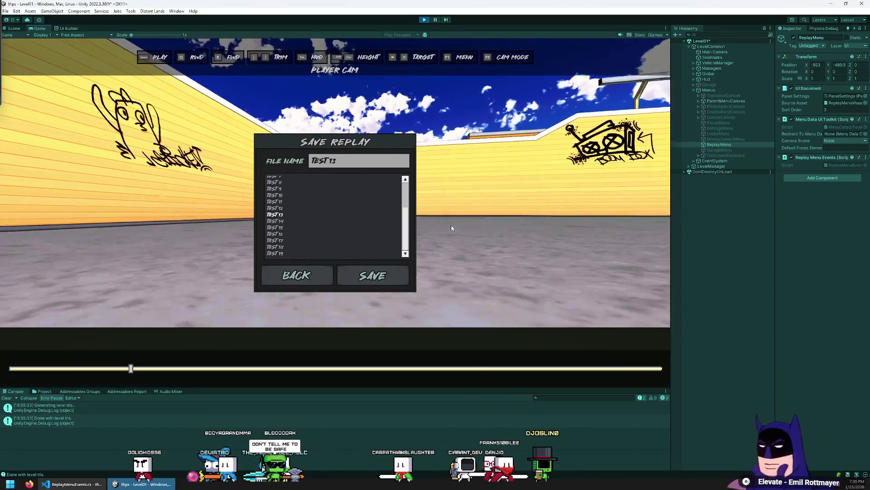
{"action": "key", "text": "Up"}
{"action": "key", "text": "Up"}
{"action": "key", "text": "Up"}
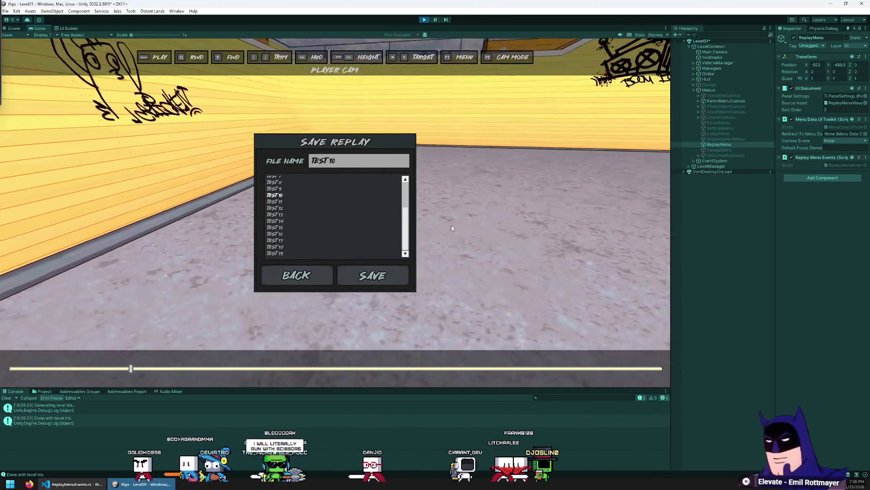
{"action": "key", "text": "Up"}
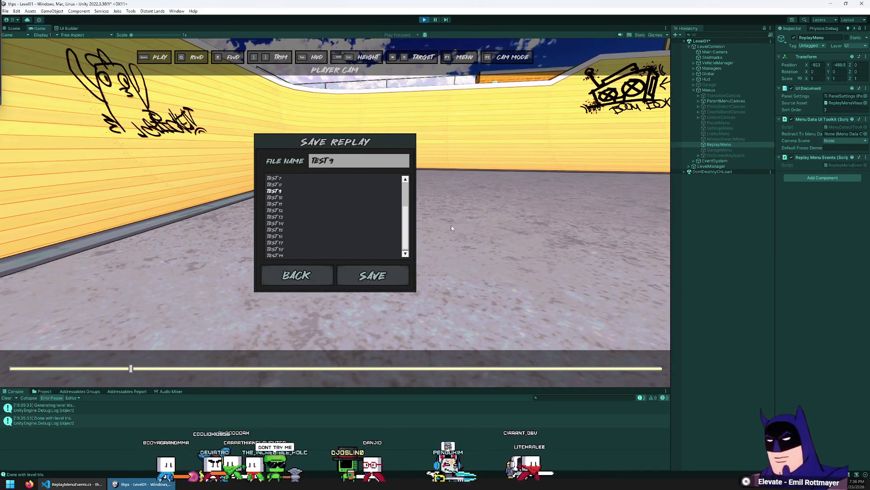
{"action": "key", "text": "Down"}
{"action": "key", "text": "Down"}
{"action": "key", "text": "Down"}
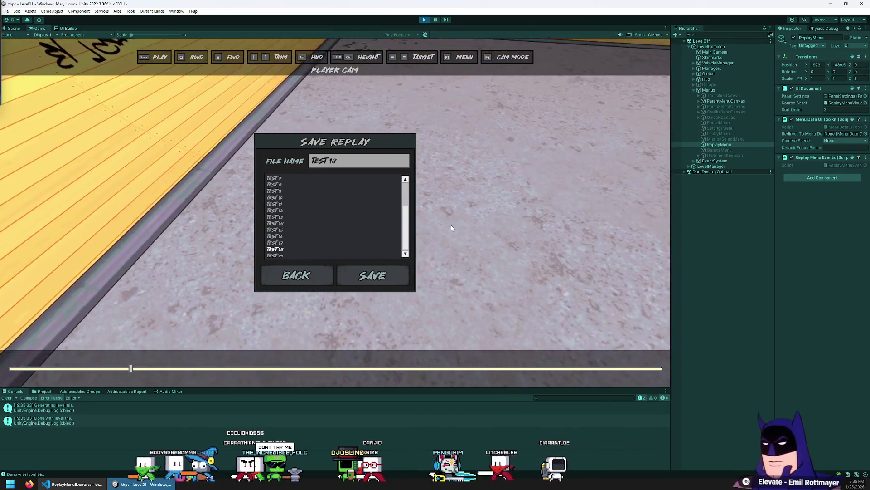
{"action": "key", "text": "Down"}
{"action": "key", "text": "Down"}
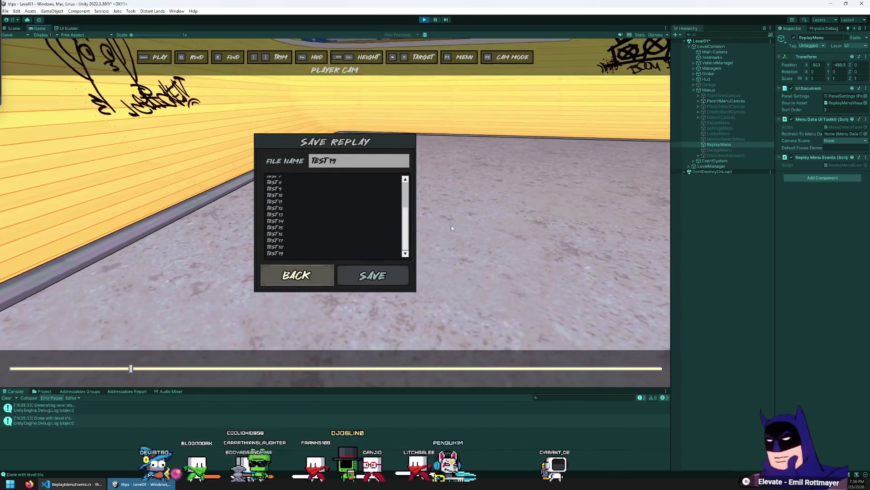
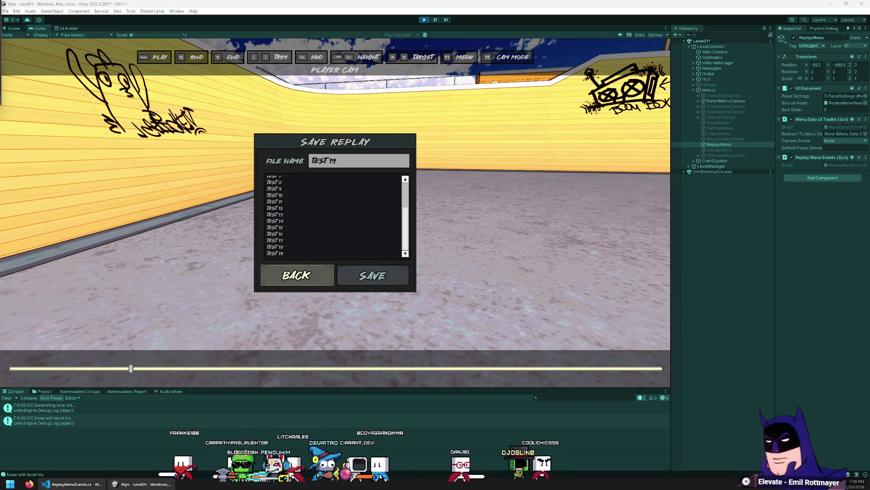
Switch from Unity to Visual Studio Code showing ReplayMenuEvents.cs.
{"action": "left_click", "coordinate": [166, 478]}
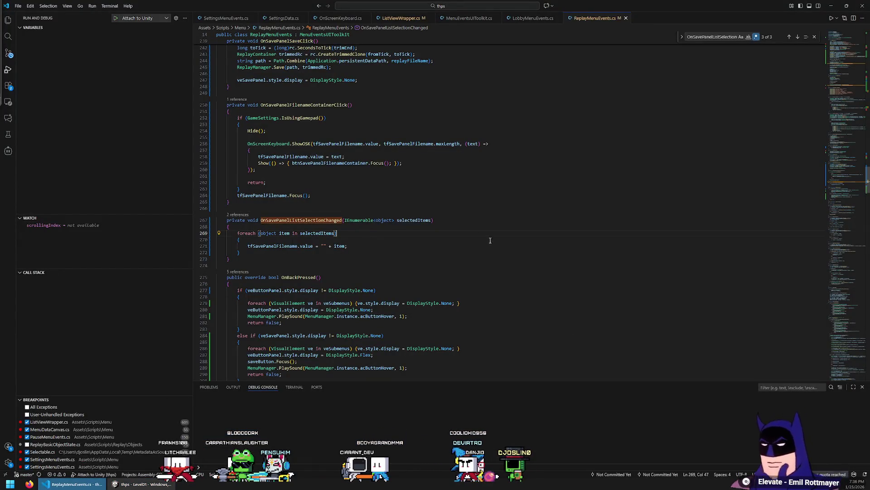
Start a new line below line 93 in OnMenuStart with a copy of lvSavePanelList.
{"action": "scroll", "coordinate": [490, 241], "scroll_direction": "up", "scroll_amount": 10}
{"action": "key", "text": "ctrl+Home"}
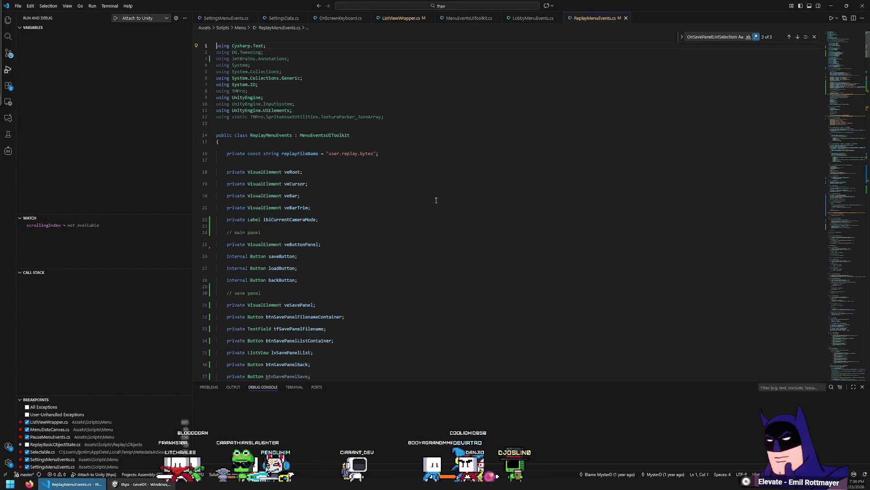
{"action": "scroll", "coordinate": [380, 228], "scroll_direction": "down", "scroll_amount": 20}
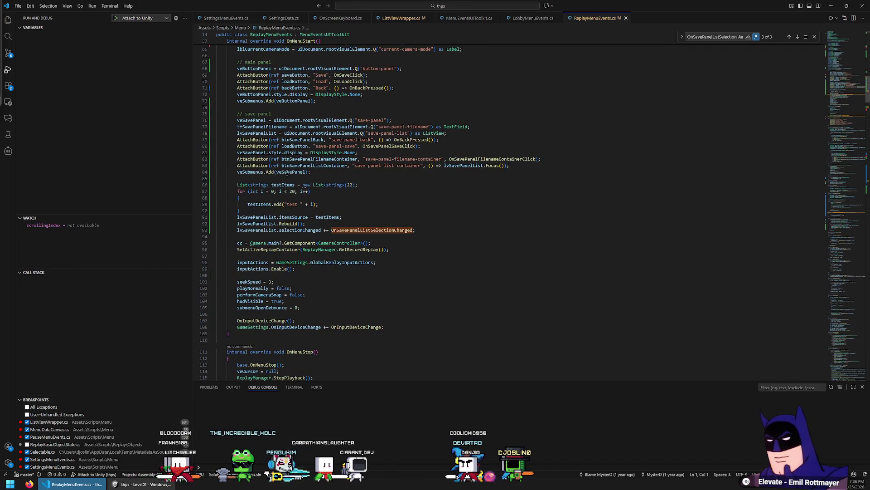
{"action": "double_click", "coordinate": [254, 230]}
{"action": "key", "text": "ctrl+c"}
{"action": "key", "text": "End"}
{"action": "key", "text": "Return"}
{"action": "key", "text": "ctrl+v"}
Complete it as 'lvSavePanelList.itemsChosen += () => { lvSavePanelList.Focus(); };'.
{"action": "type", "text": ".on"}
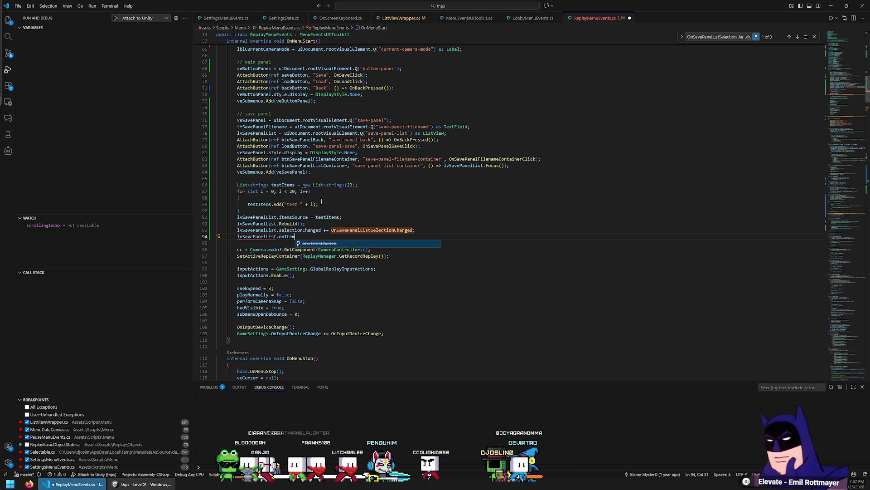
{"action": "key", "text": "BackSpace"}
{"action": "key", "text": "BackSpace"}
{"action": "key", "text": "BackSpace"}
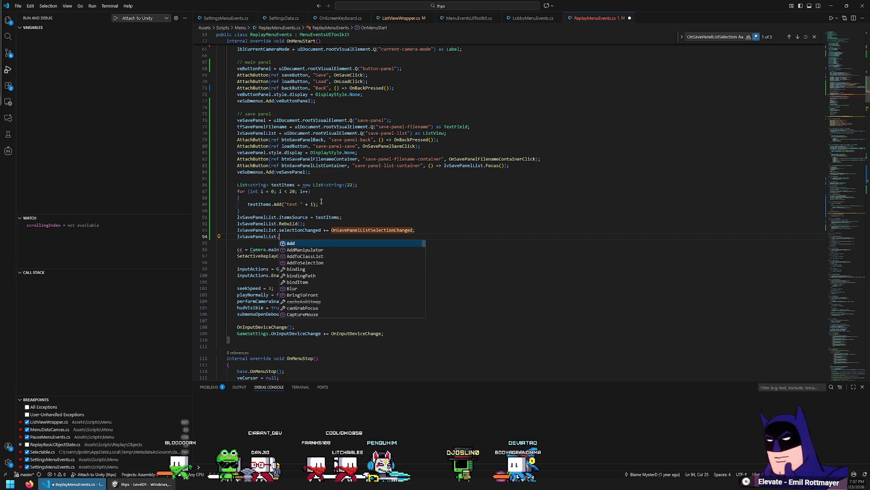
{"action": "type", "text": "submi"}
{"action": "type", "text": ".chosen"}
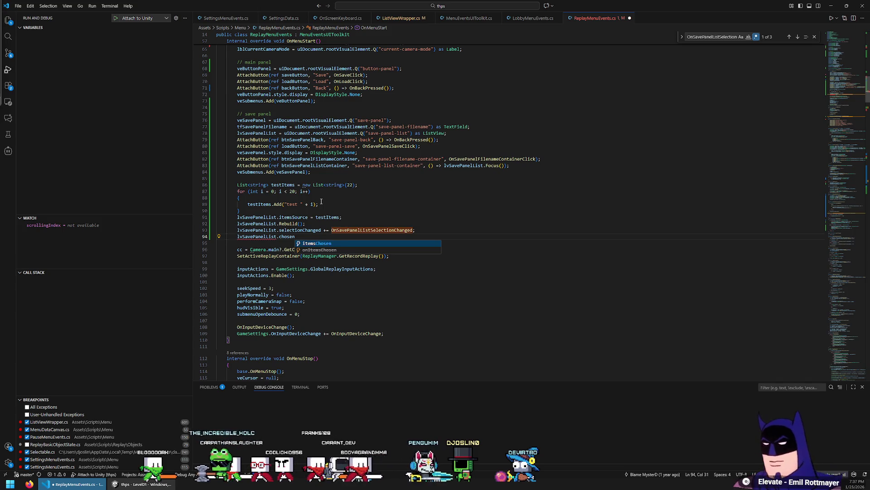
{"action": "key", "text": "Tab"}
{"action": "type", "text": "+= "}
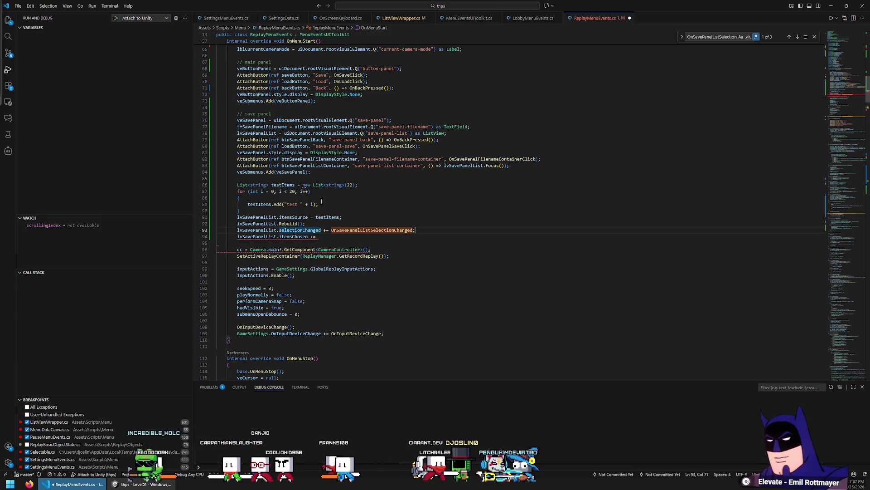
{"action": "type", "text": "() => "}
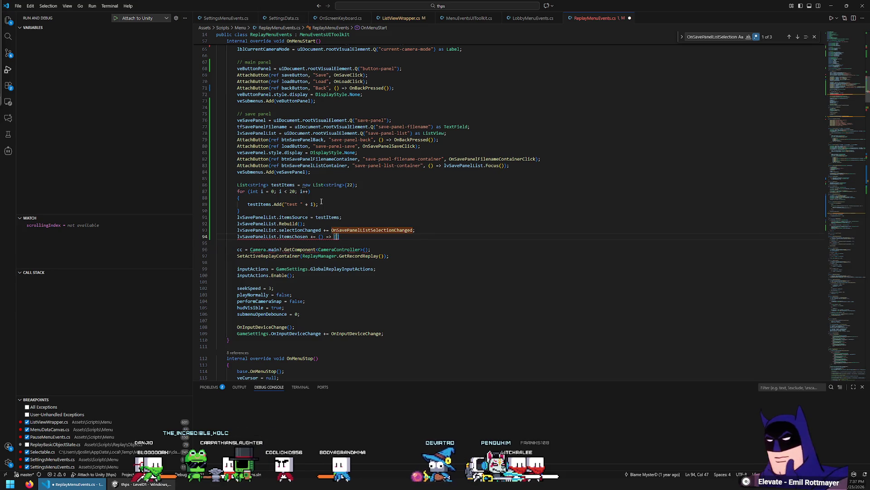
{"action": "type", "text": "{"}
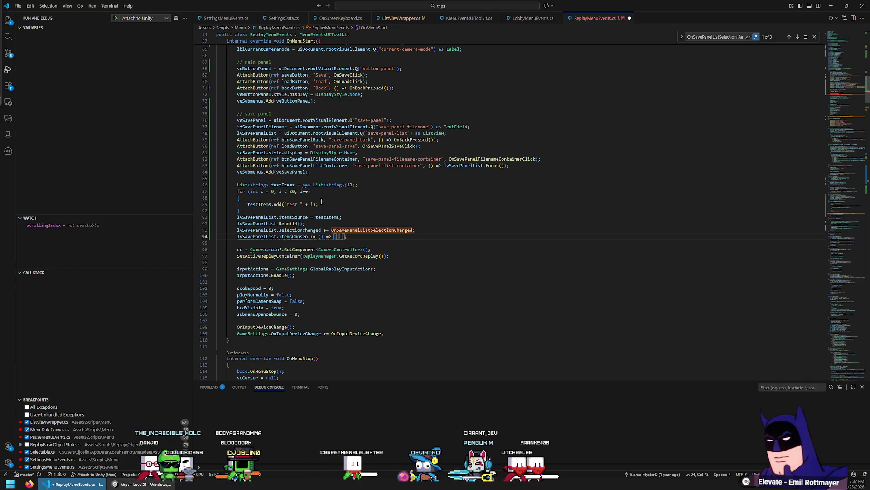
{"action": "type", "text": " lvSavePanelList.fo"}
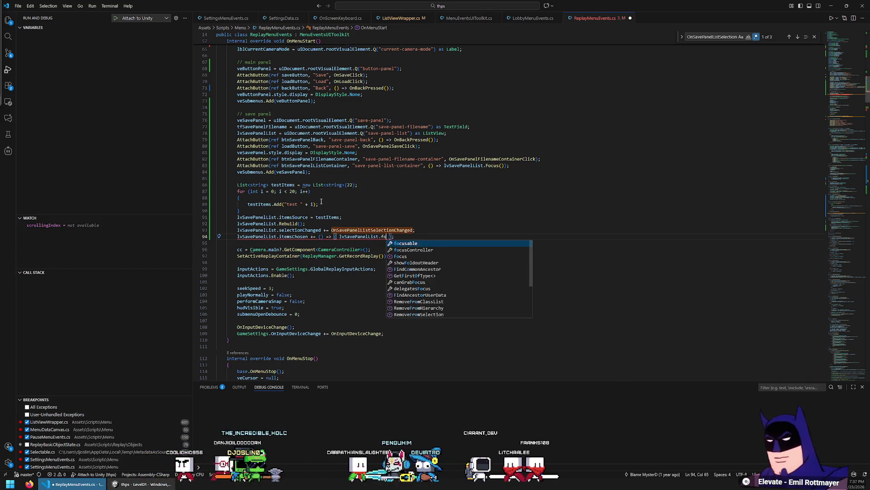
{"action": "key", "text": "Down"}
{"action": "key", "text": "Down"}
{"action": "key", "text": "Return"}
{"action": "type", "text": "();"}
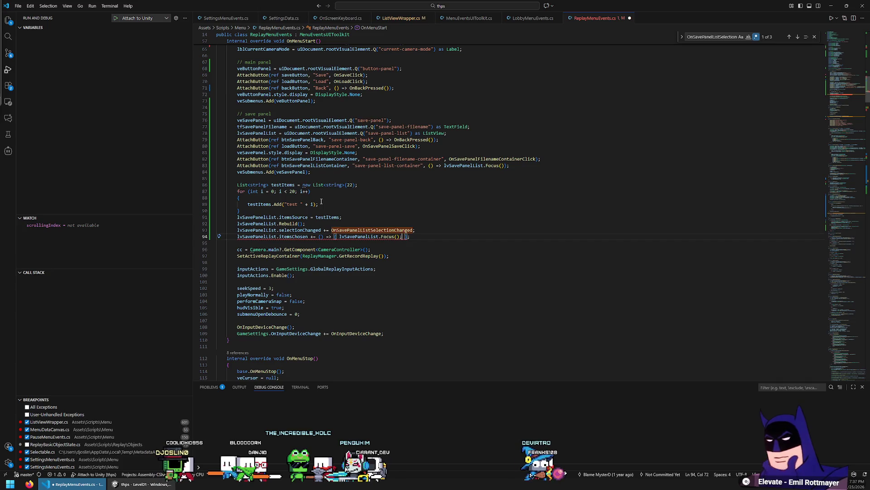
{"action": "mouse_move", "coordinate": [311, 239]}
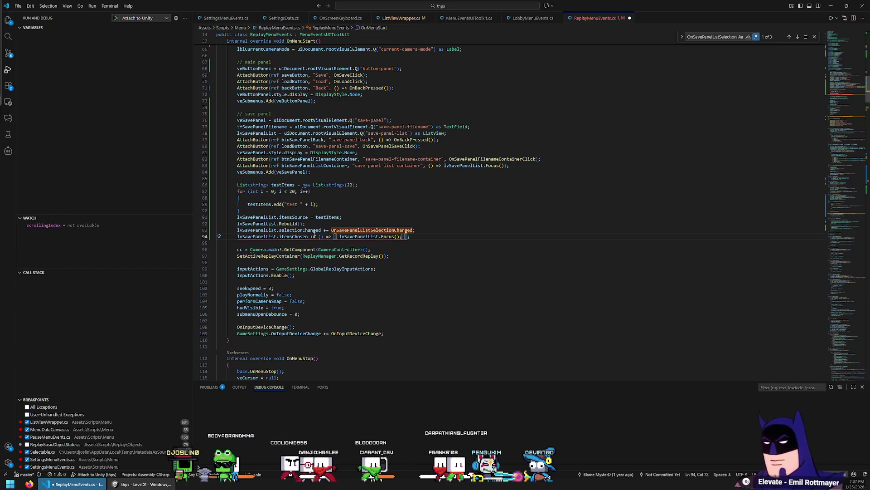
{"action": "key", "text": "Down"}
{"action": "key", "text": "Down"}
{"action": "key", "text": "Down"}
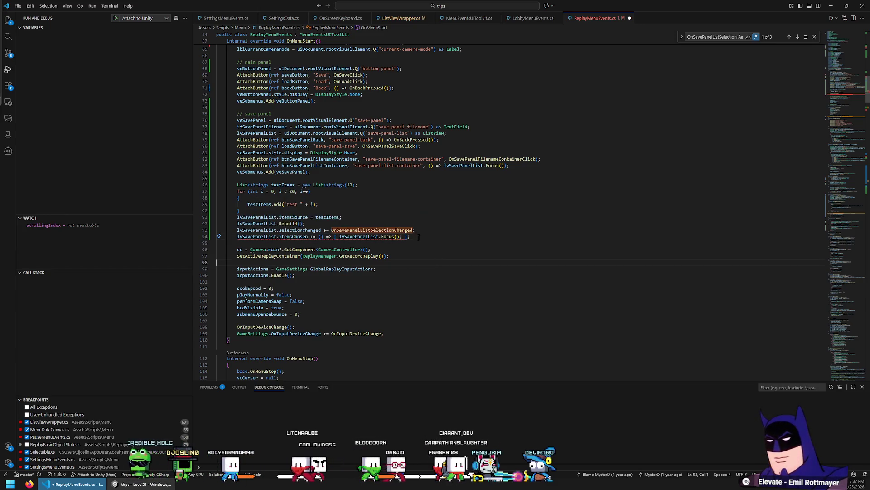
Create a private OnSavePanelListItemsChosen method with a selectedItems parameter below OnSavePanelListSelectionChanged.
{"action": "left_click", "coordinate": [364, 229], "text": "ctrl"}
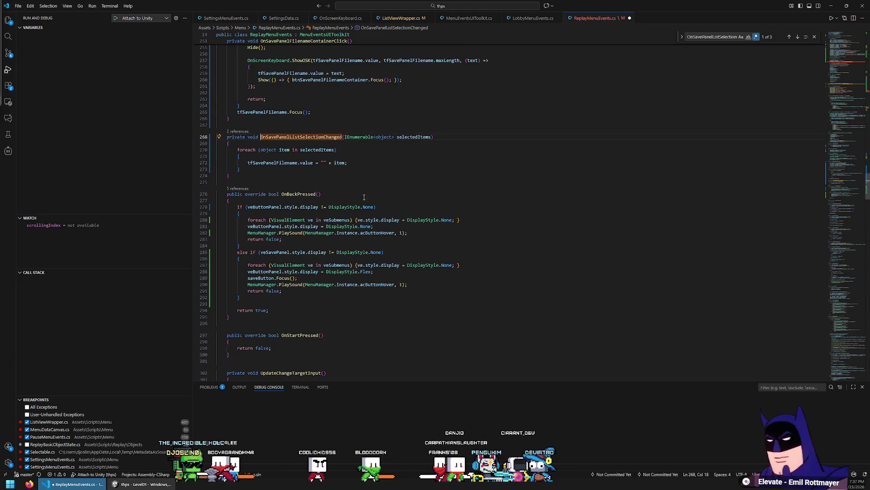
{"action": "key", "text": "Down"}
{"action": "key", "text": "End"}
{"action": "key", "text": "Return"}
{"action": "key", "text": "Return"}
{"action": "type", "text": "private void"}
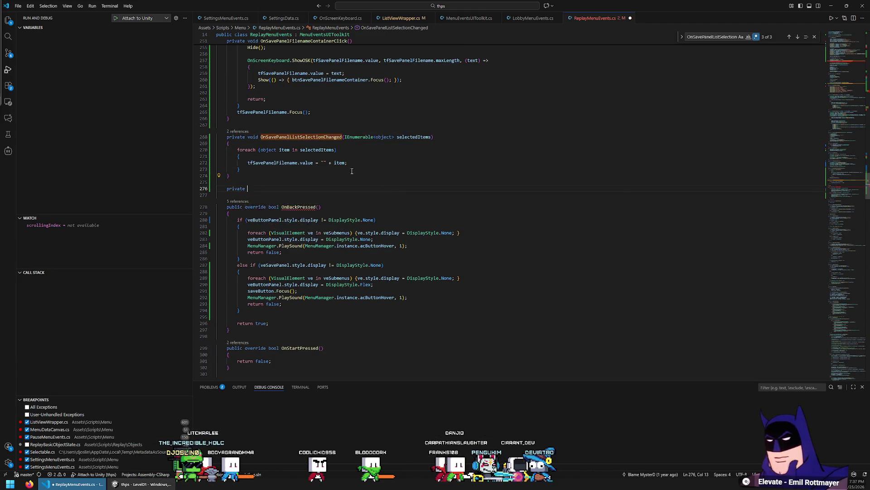
{"action": "key", "text": "BackSpace"}
{"action": "key", "text": "BackSpace"}
{"action": "key", "text": "BackSpace"}
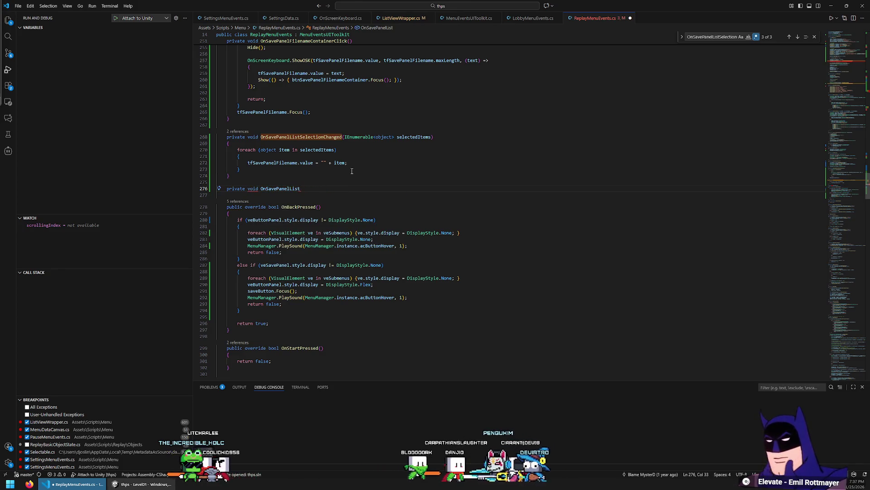
{"action": "key", "text": "alt+Left"}
{"action": "key", "text": "alt+Right"}
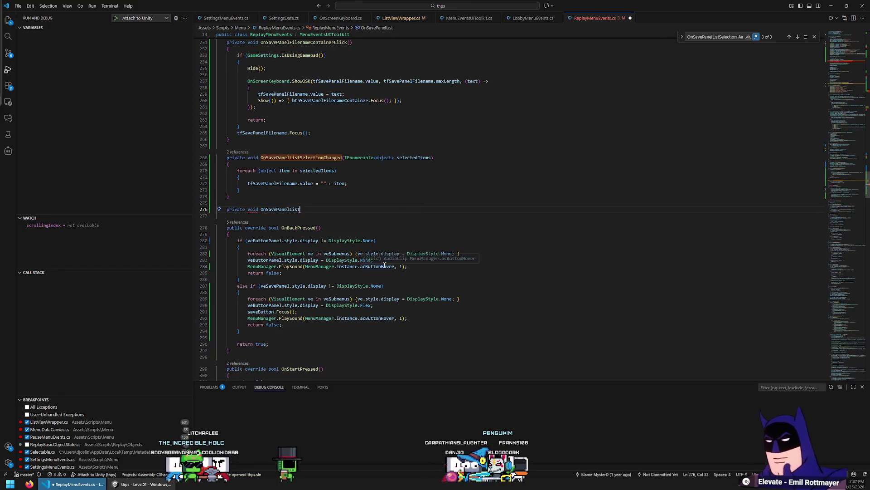
{"action": "type", "text": "ItemsChosen()"}
{"action": "key", "text": "Return"}
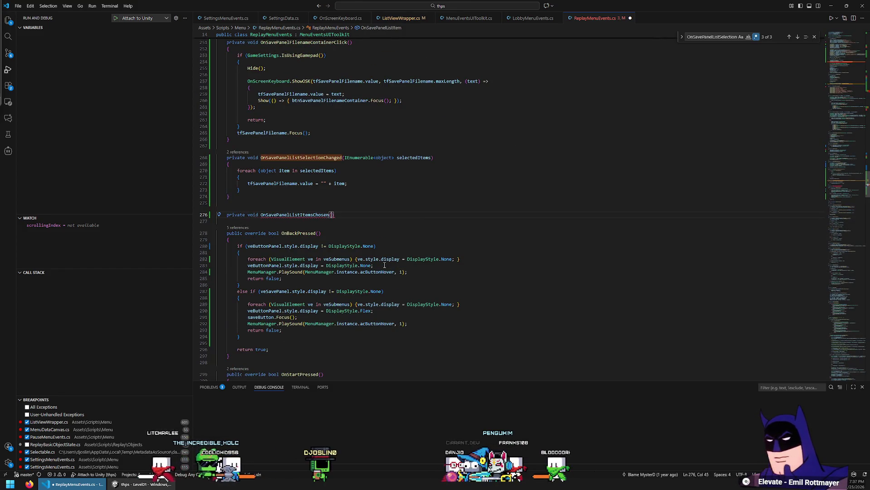
{"action": "type", "text": "{"}
{"action": "key", "text": "Return"}
{"action": "double_click", "coordinate": [358, 157]}
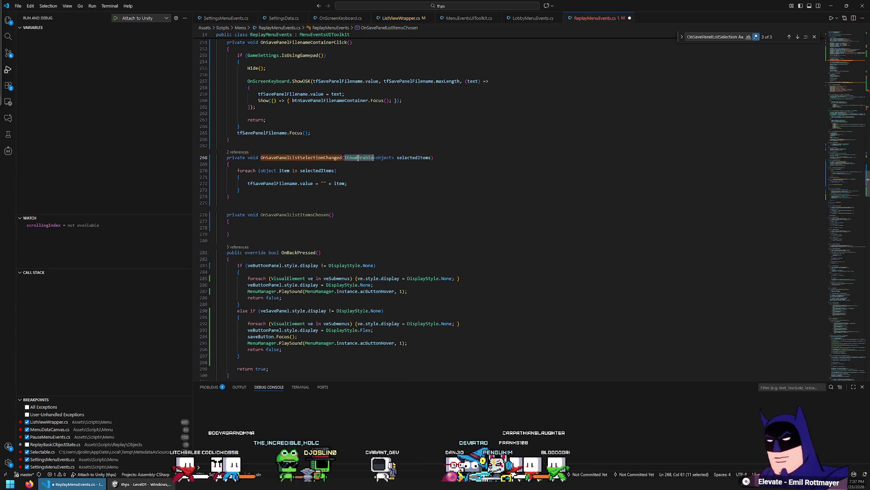
{"action": "left_click", "coordinate": [328, 226]}
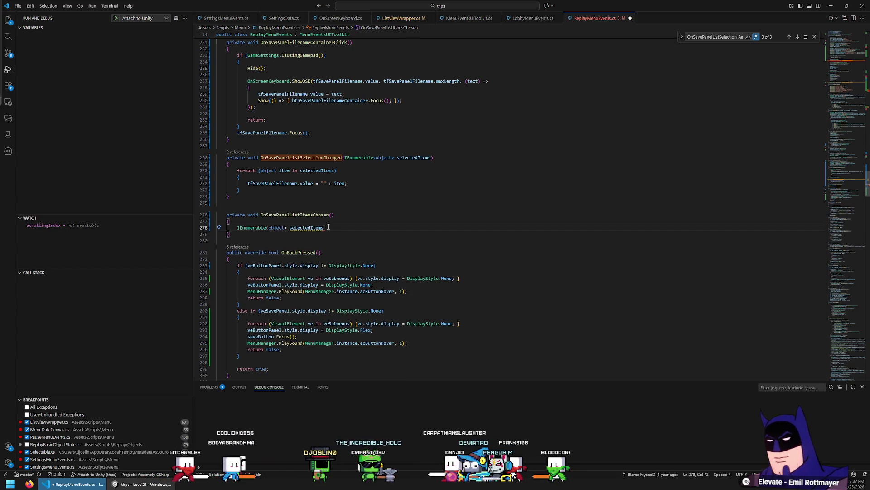
{"action": "key", "text": "ctrl+z"}
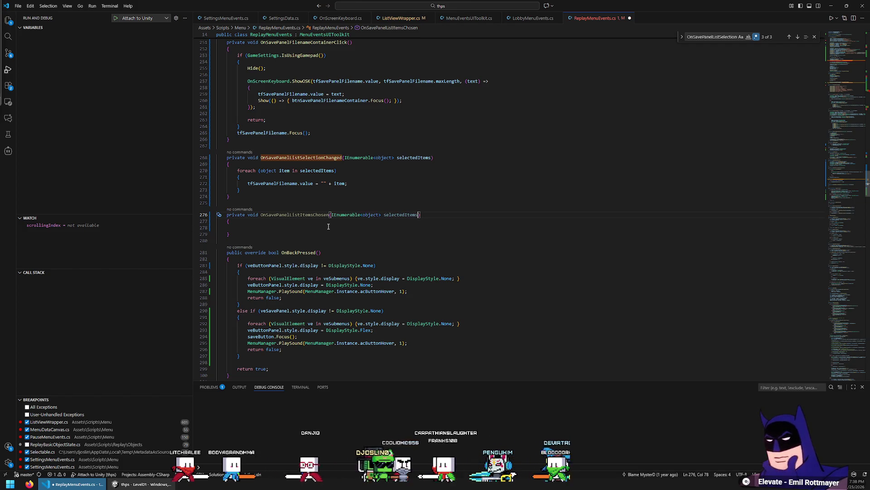
Move the foreach block from the selection-changed handler into OnSavePanelListItemsChosen.
{"action": "left_click_drag", "start_coordinate": [267, 189], "coordinate": [279, 170]}
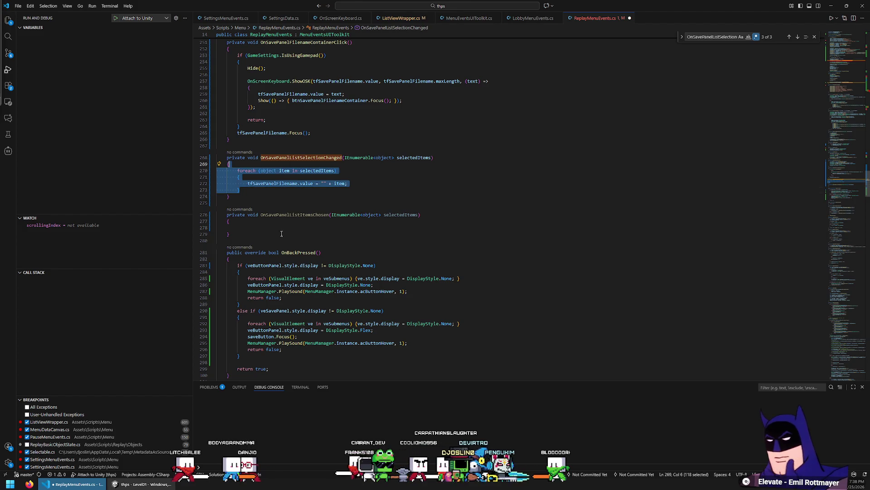
{"action": "key", "text": "ctrl+x"}
{"action": "left_click", "coordinate": [300, 202]}
{"action": "key", "text": "ctrl+v"}
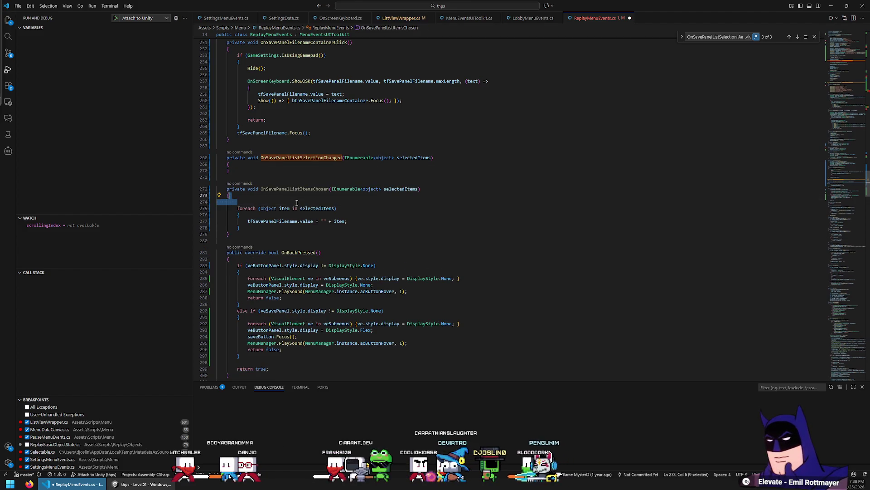
{"action": "key", "text": "Delete"}
{"action": "key", "text": "Down"}
{"action": "key", "text": "Down"}
{"action": "key", "text": "Down"}
{"action": "key", "text": "End"}
End OnSavePanelListItemsChosen with 'btnSavePanelListContainer.Focus();'.
{"action": "key", "text": "Return"}
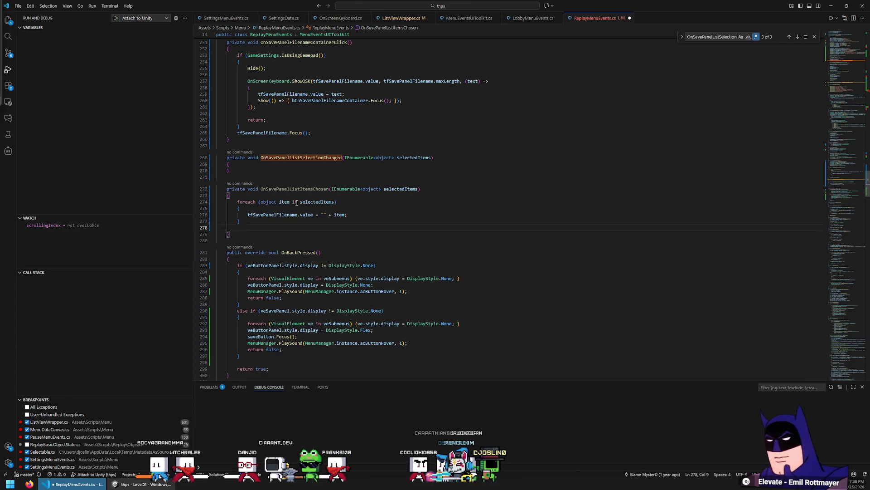
{"action": "type", "text": "lv"}
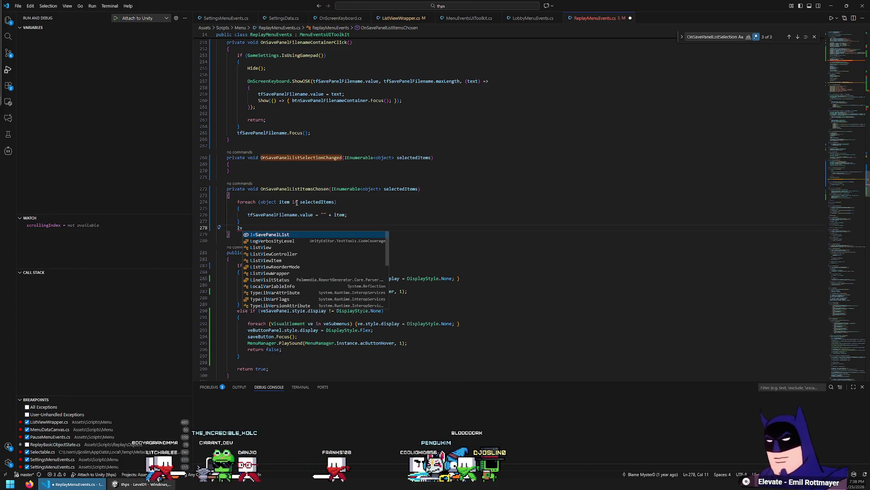
{"action": "key", "text": "Tab"}
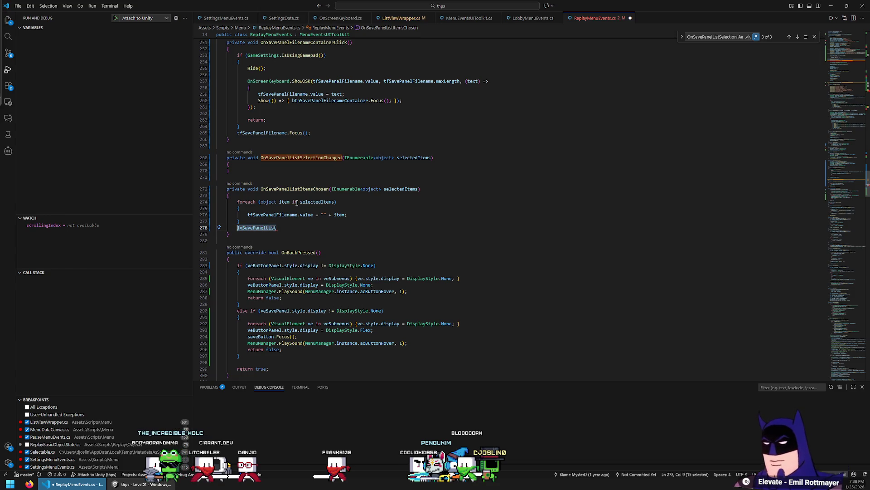
{"action": "key", "text": "ctrl+f"}
{"action": "key", "text": "Return"}
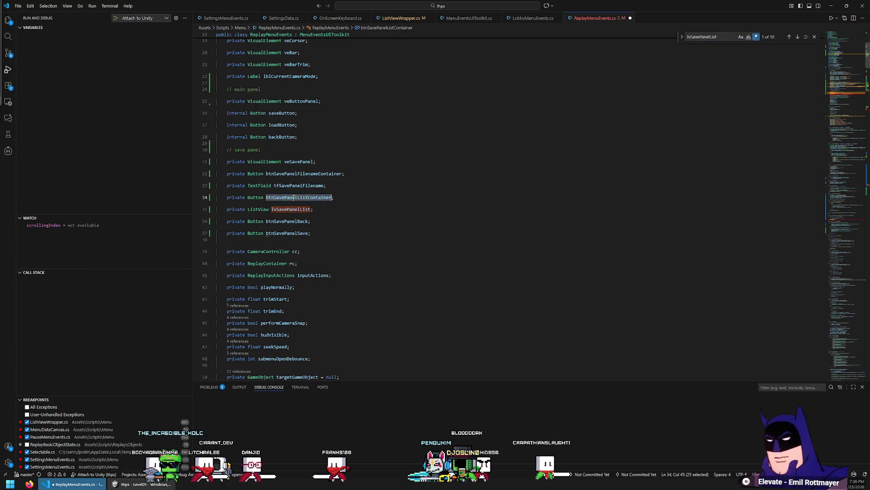
{"action": "key", "text": "ctrl+z"}
{"action": "key", "text": "BackSpace"}
{"action": "key", "text": "BackSpace"}
{"action": "type", "text": "btnSavePanelListContainer.Focus"}
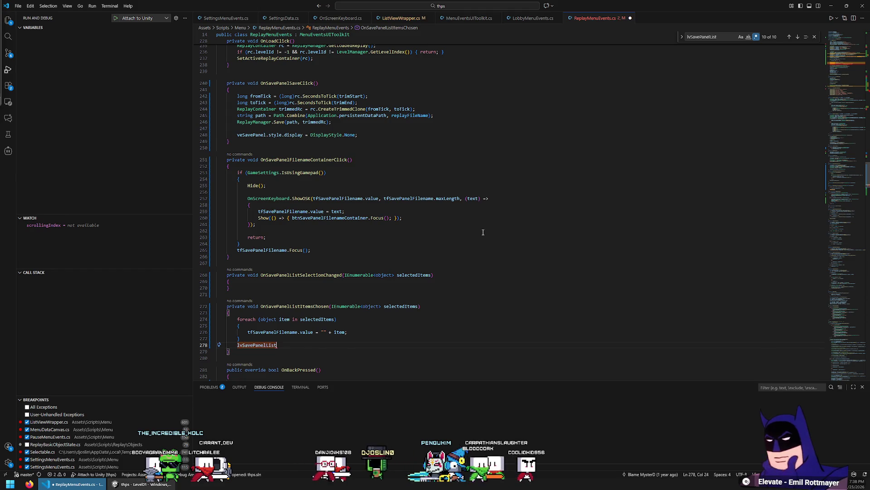
{"action": "type", "text": "();"}
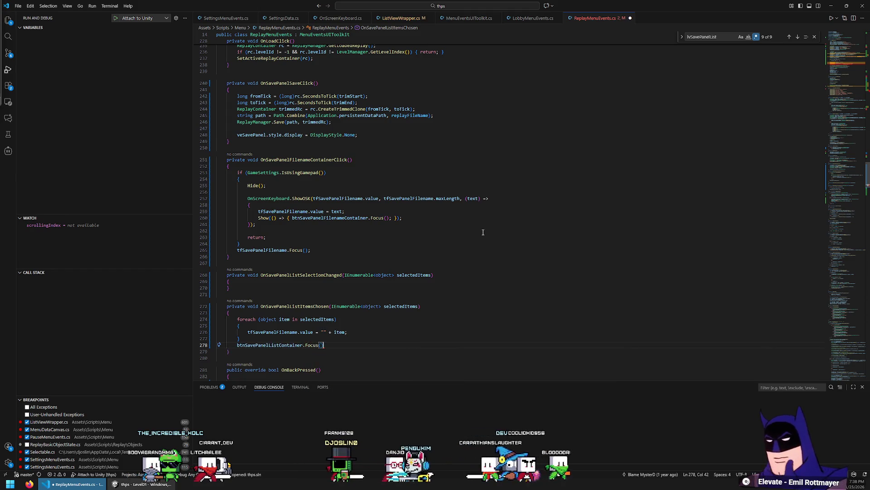
{"action": "key", "text": "Up"}
Locate where the selection-changed handler is subscribed in the save list setup code.
{"action": "double_click", "coordinate": [290, 275]}
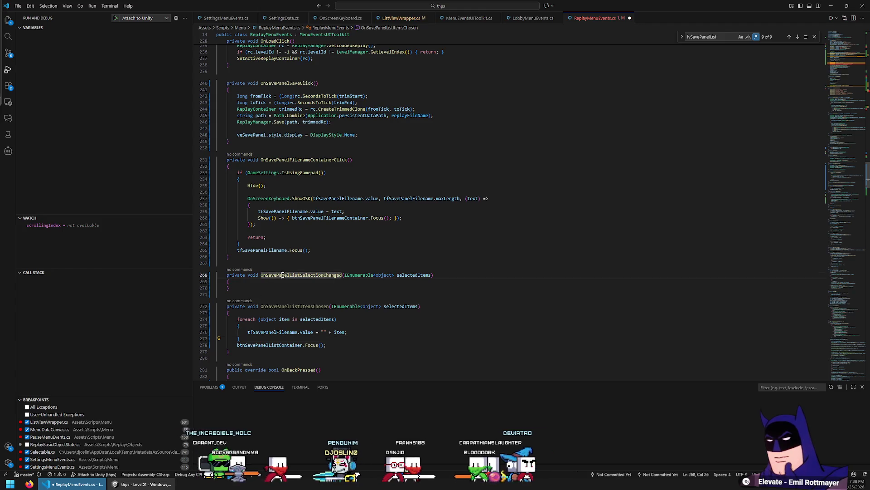
{"action": "key", "text": "ctrl+f"}
{"action": "key", "text": "Return"}
{"action": "left_click", "coordinate": [333, 198]}
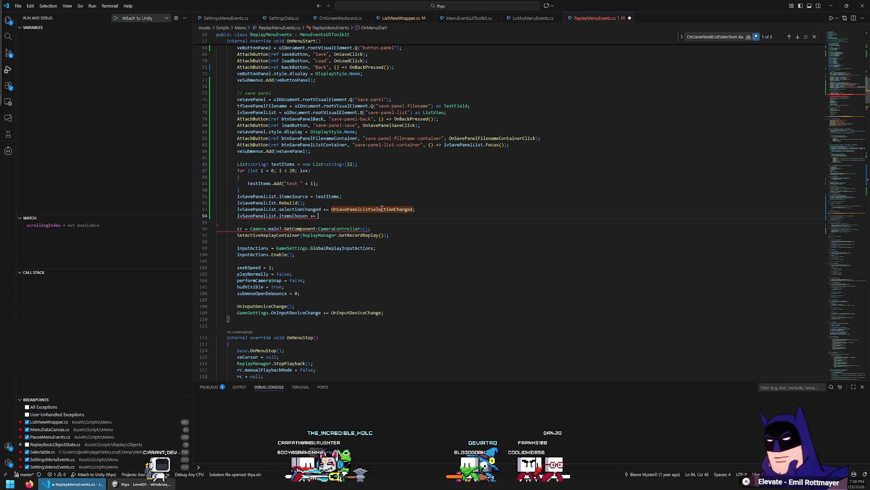
Point itemsChosen at OnSavePanelListItemsChosen and remove the selectionChanged subscription in OnMenuStart.
{"action": "type", "text": "OnSa"}
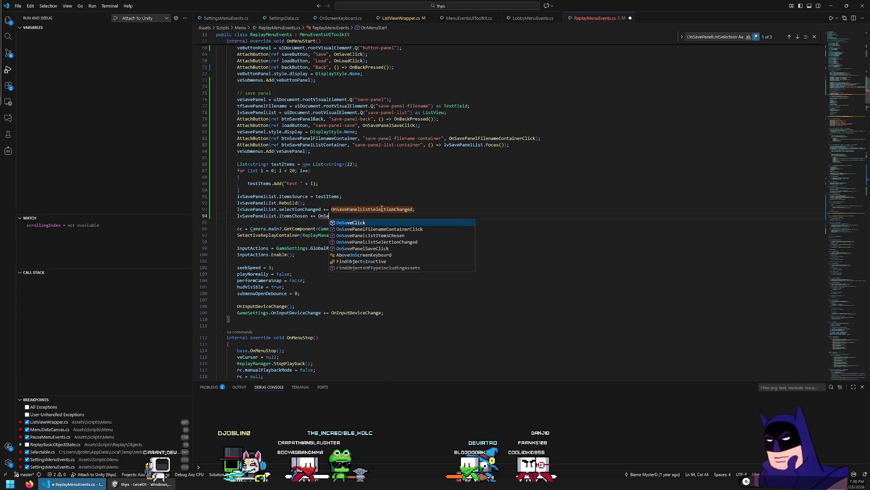
{"action": "key", "text": "Return"}
{"action": "type", "text": ";"}
{"action": "key", "text": "Up"}
{"action": "key", "text": "Home"}
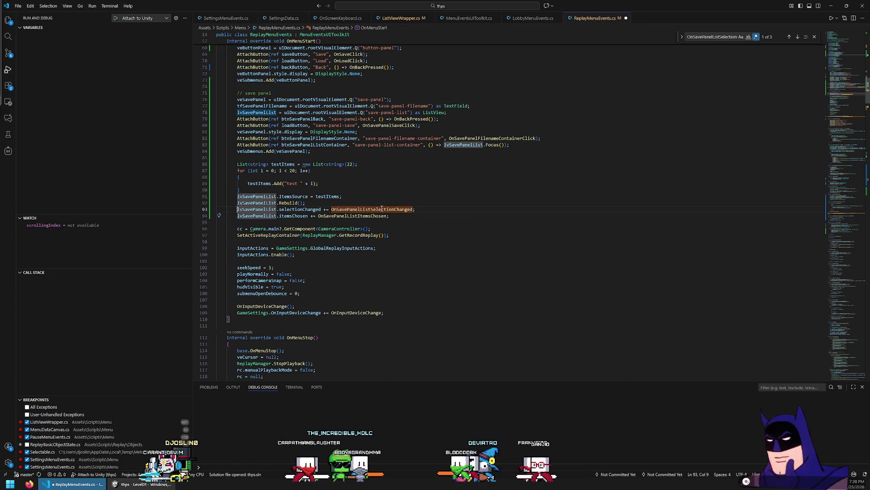
{"action": "left_click", "coordinate": [365, 199]}
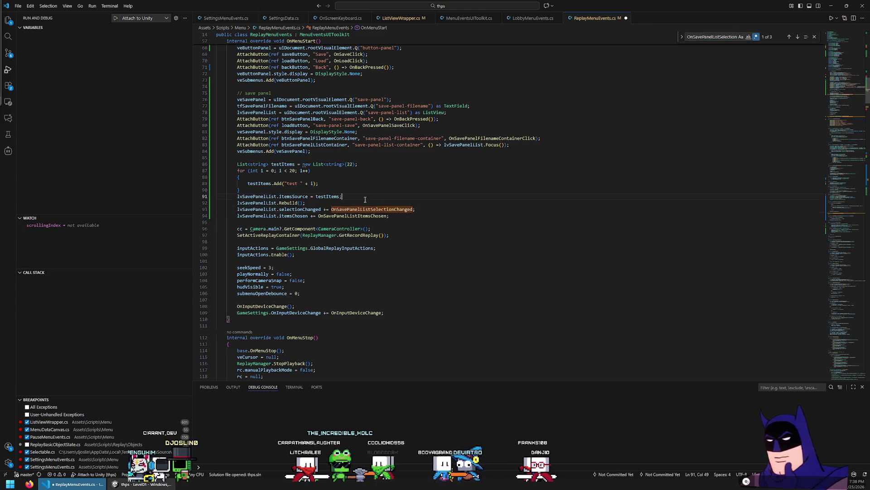
{"action": "key", "text": "Down"}
{"action": "key", "text": "ctrl+shift+k"}
In OnMenuStop, unsubscribe itemsChosen with -= and delete the selectionChanged unsubscribe line.
{"action": "key", "text": "ctrl+l"}
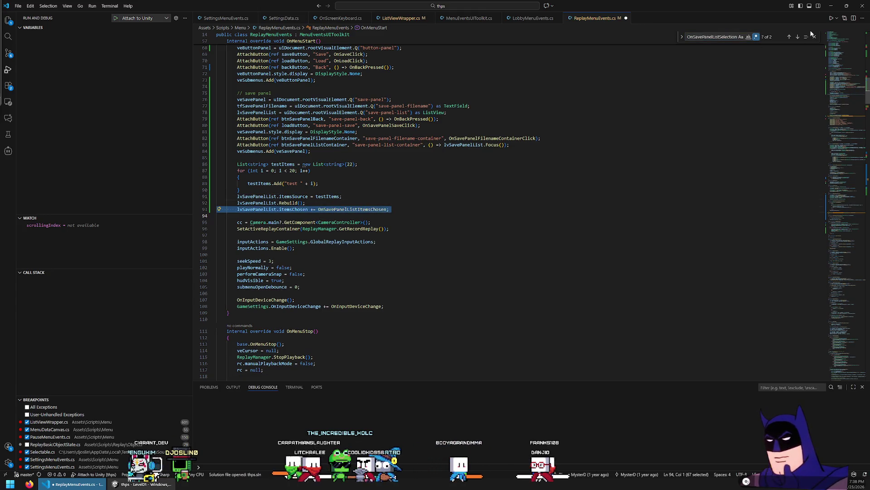
{"action": "key", "text": "ctrl+c"}
{"action": "left_click", "coordinate": [798, 37]}
{"action": "left_click", "coordinate": [422, 207]}
{"action": "key", "text": "Return"}
{"action": "key", "text": "ctrl+v"}
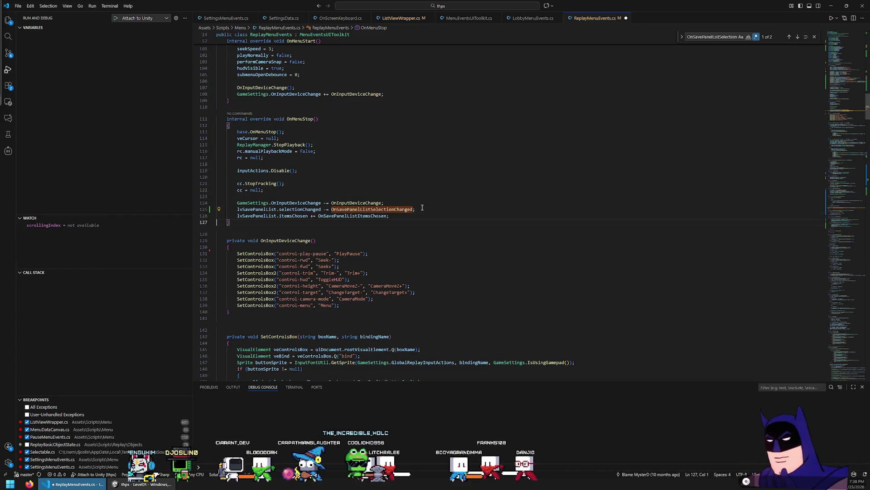
{"action": "key", "text": "Up"}
{"action": "key", "text": "ctrl+Right"}
{"action": "key", "text": "ctrl+Right"}
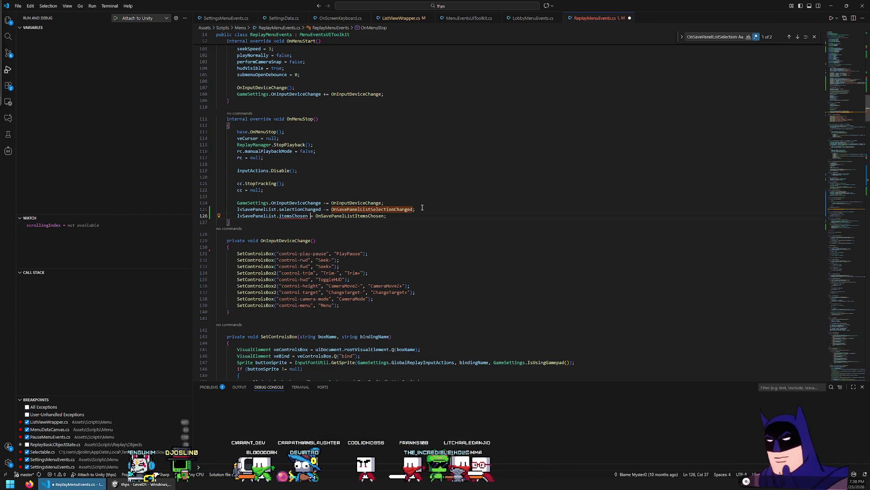
{"action": "key", "text": "BackSpace"}
{"action": "type", "text": "-"}
{"action": "key", "text": "Up"}
{"action": "key", "text": "Home"}
{"action": "key", "text": "ctrl+shift+k"}
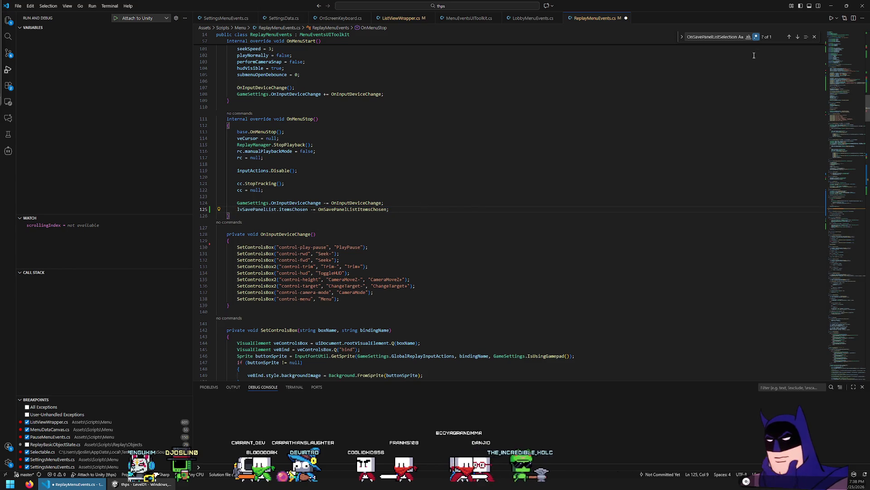
Delete the empty OnSavePanelListSelectionChanged method and save the script.
{"action": "left_click", "coordinate": [798, 37]}
{"action": "left_click", "coordinate": [465, 217]}
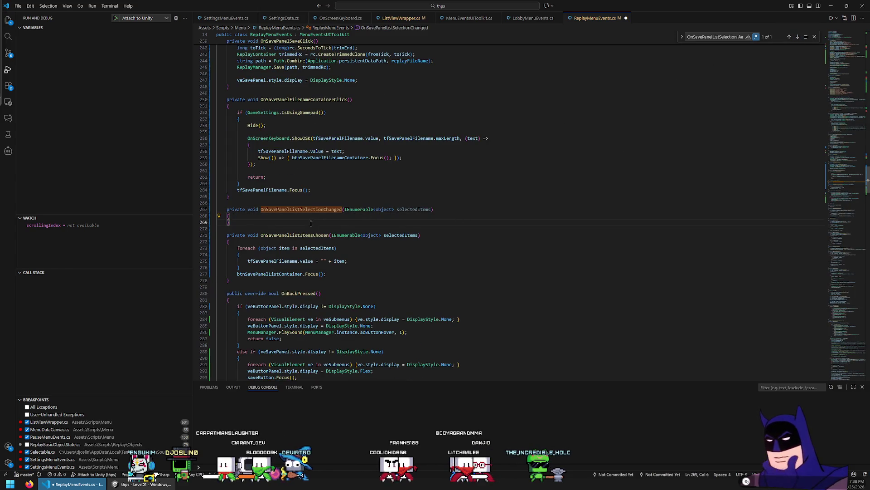
{"action": "left_click_drag", "start_coordinate": [311, 223], "coordinate": [320, 200]}
{"action": "key", "text": "Delete"}
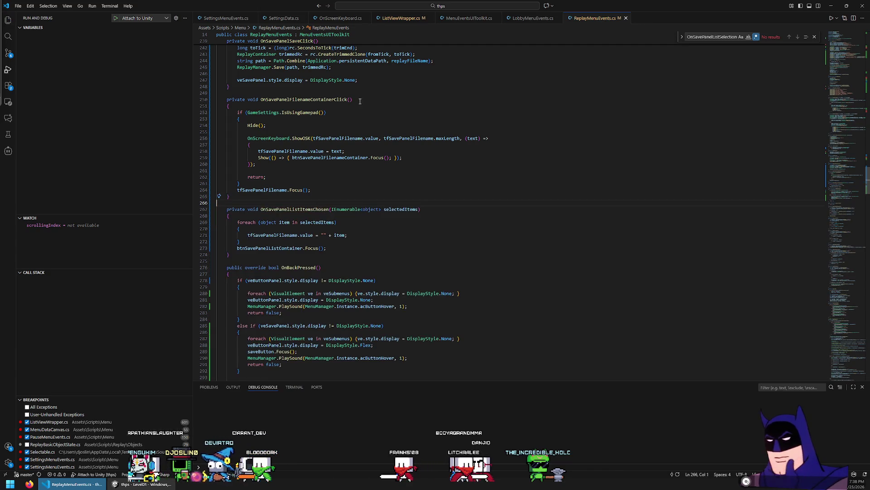
{"action": "key", "text": "ctrl+s"}
{"action": "key", "text": "alt+Tab"}
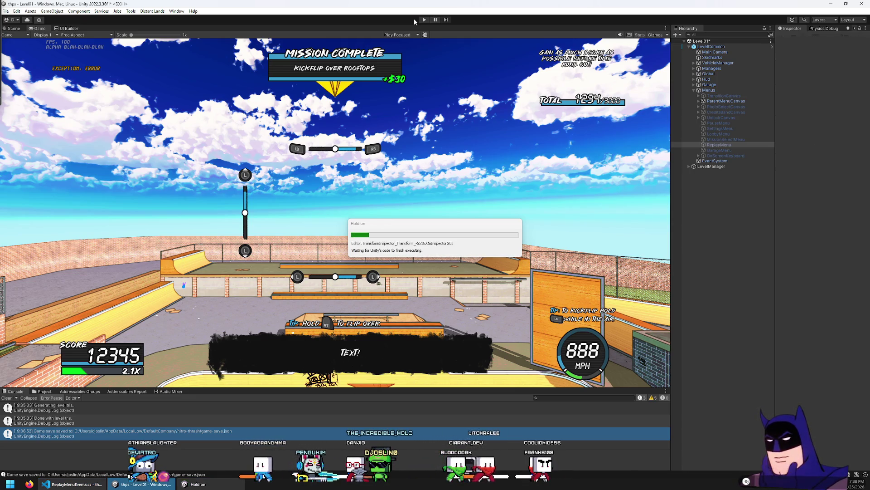
Enter Play mode so the edited replay menu scripts reload.
{"action": "left_click", "coordinate": [425, 20]}
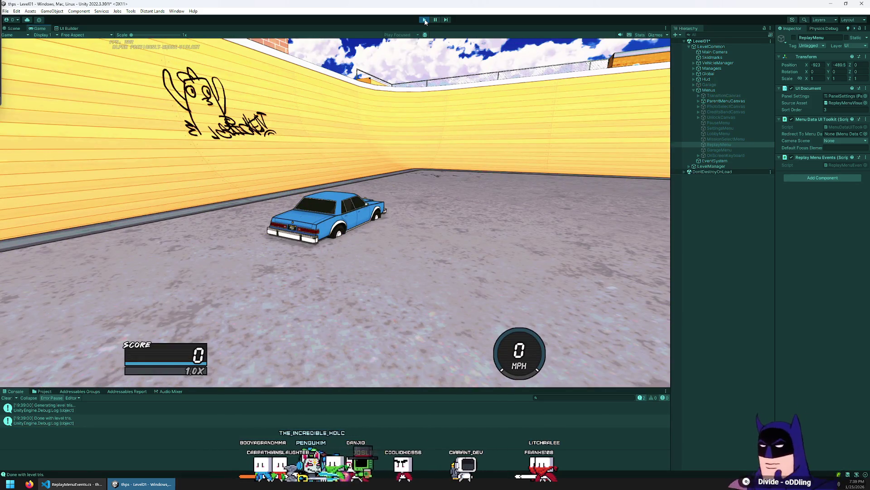
Pause the game, enter replay mode and open Save Replay from the F1 menu.
{"action": "key", "text": "Escape"}
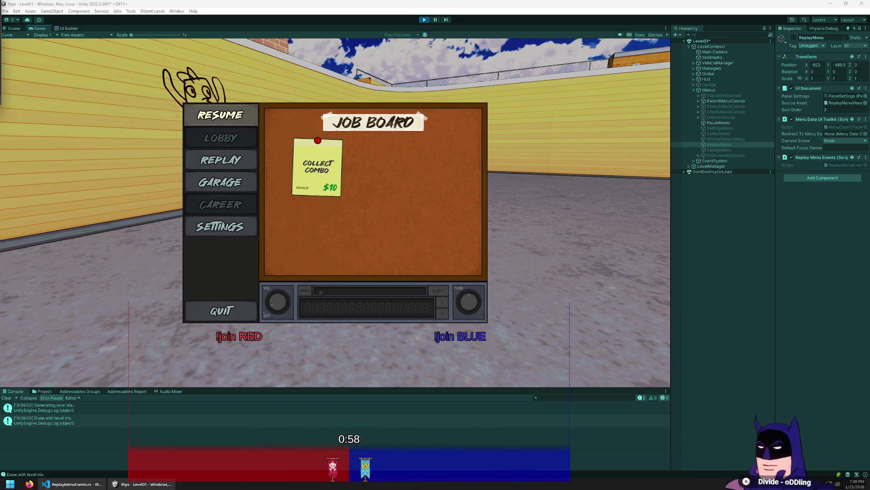
{"action": "left_click", "coordinate": [232, 160]}
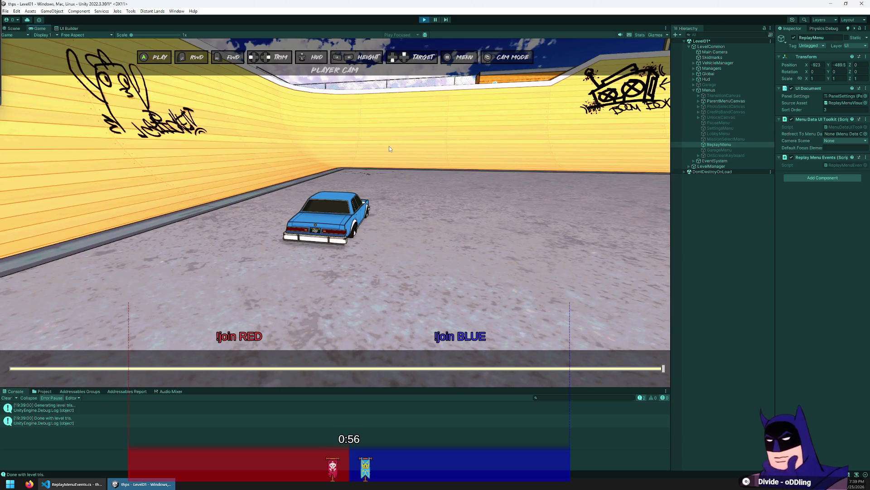
{"action": "key", "text": "F1"}
{"action": "key", "text": "Return"}
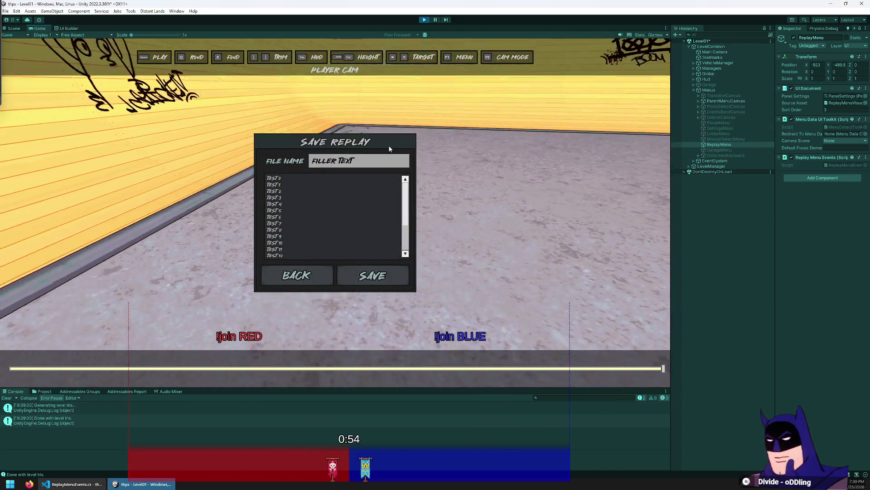
Choose TEST 3, TEST 7 and another entry to fill the file name, then close the dialog.
{"action": "key", "text": "Down"}
{"action": "key", "text": "Down"}
{"action": "key", "text": "Down"}
{"action": "key", "text": "Return"}
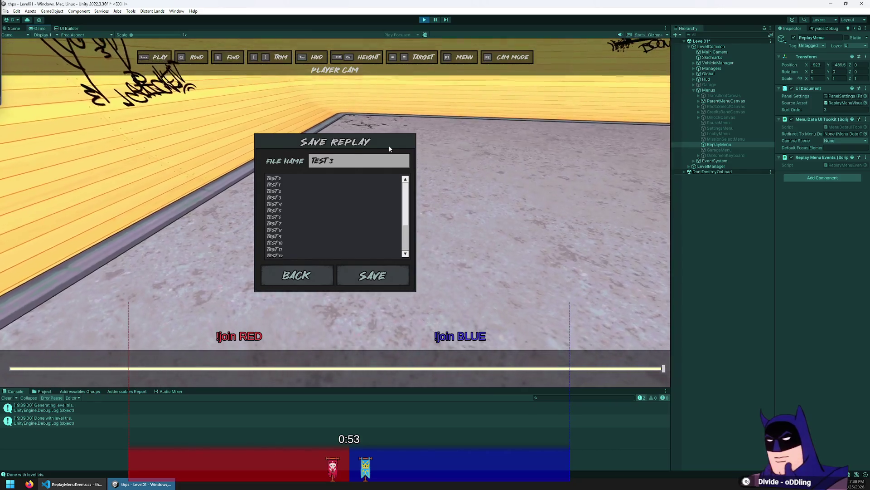
{"action": "key", "text": "Down"}
{"action": "key", "text": "Down"}
{"action": "key", "text": "Down"}
{"action": "key", "text": "Return"}
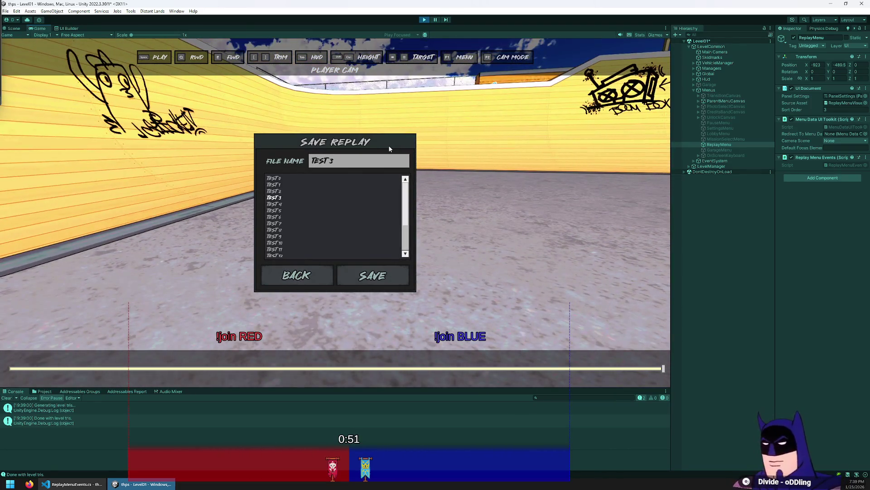
{"action": "key", "text": "Down"}
{"action": "key", "text": "Down"}
{"action": "key", "text": "Down"}
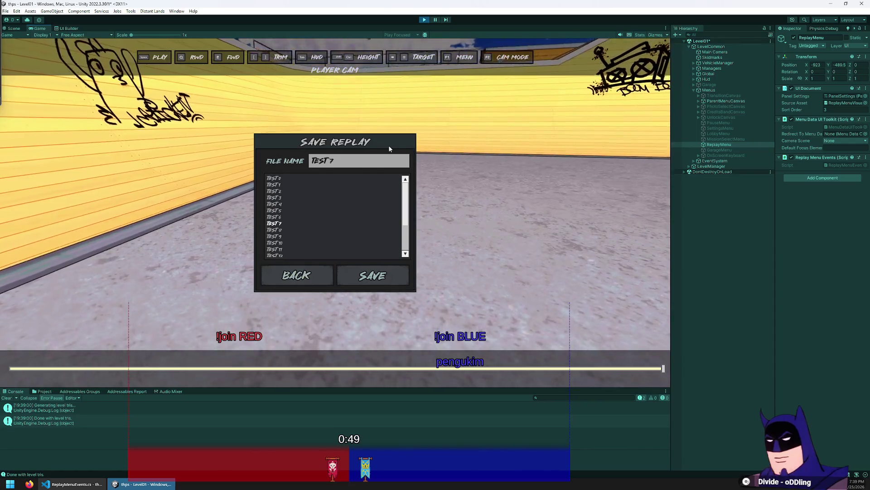
{"action": "key", "text": "Return"}
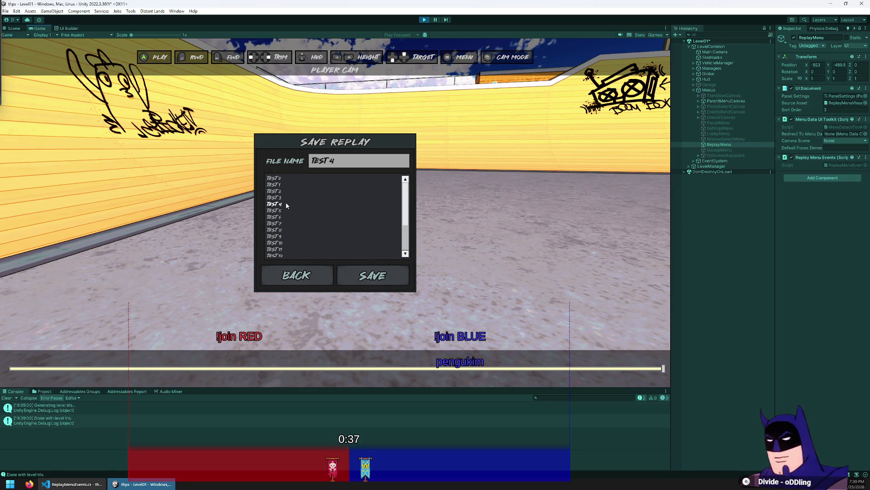
{"action": "left_click", "coordinate": [297, 276]}
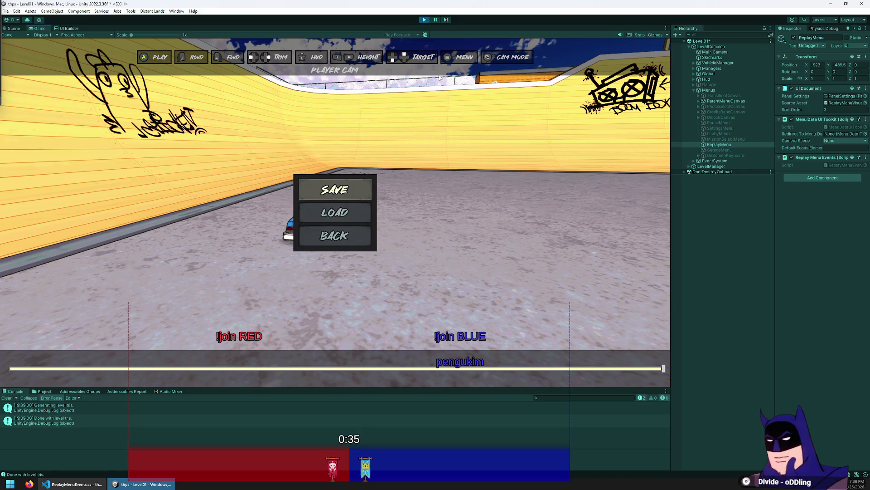
Exit Play mode with the Play button.
{"action": "left_click", "coordinate": [424, 20]}
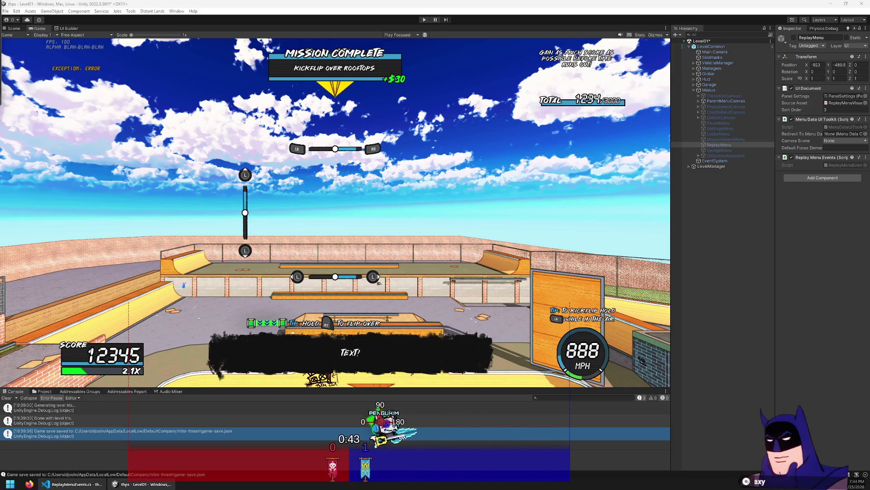
Subscribe OnSavePanelListItemsChosen to lvSavePanelList.selectionChanged on a new line below Rebuild().
{"action": "left_click", "coordinate": [73, 483]}
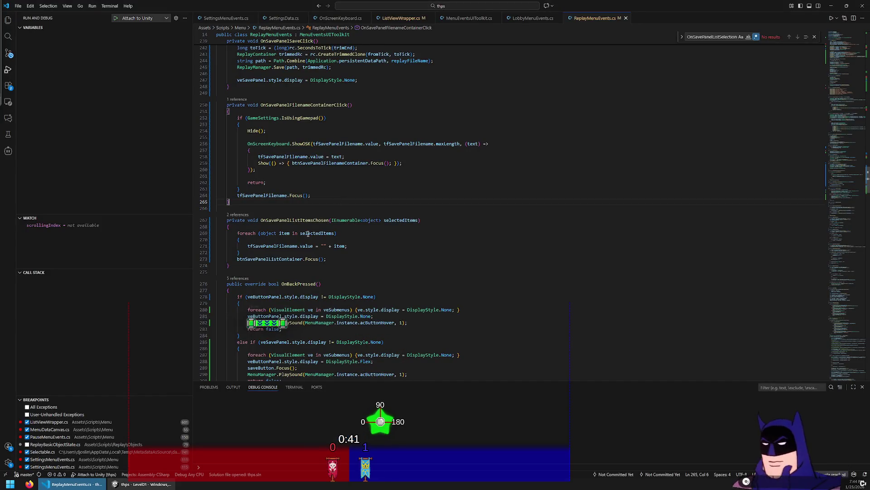
{"action": "scroll", "coordinate": [299, 243], "scroll_direction": "down", "scroll_amount": 2}
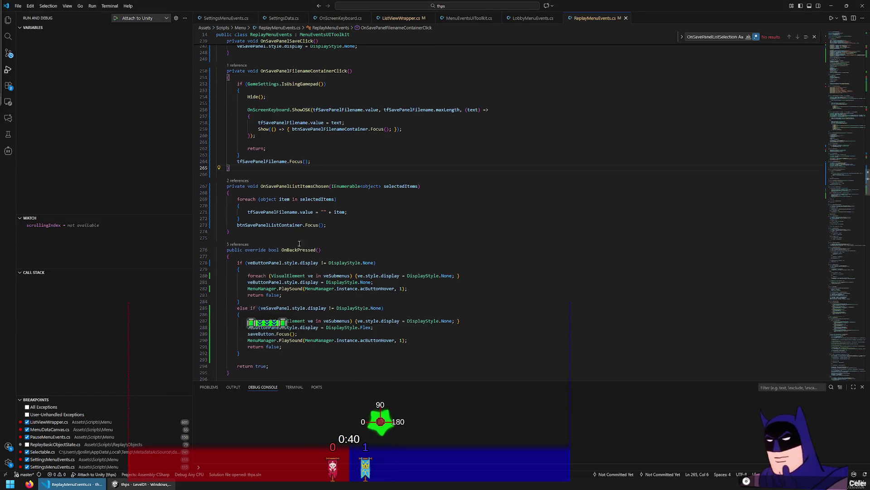
{"action": "double_click", "coordinate": [294, 185]}
{"action": "key", "text": "ctrl+f"}
{"action": "key", "text": "Return"}
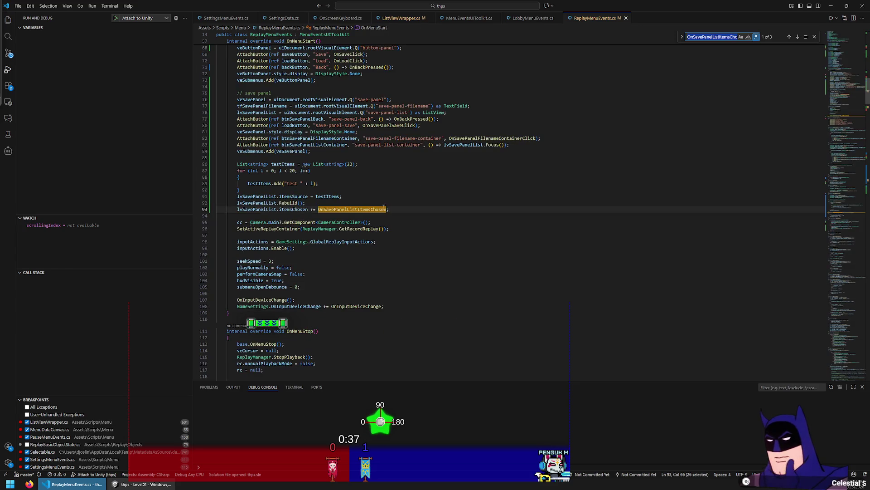
{"action": "left_click", "coordinate": [384, 207]}
{"action": "key", "text": "Home"}
{"action": "key", "text": "Up"}
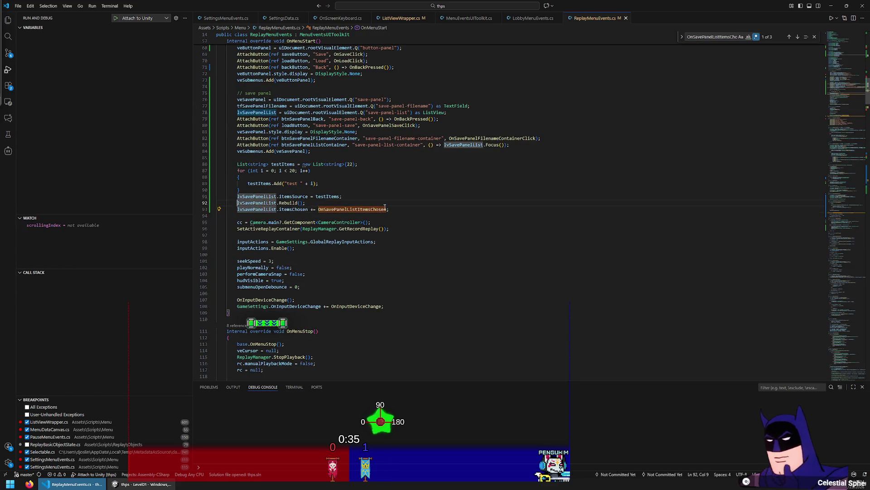
{"action": "key", "text": "End"}
{"action": "key", "text": "Return"}
{"action": "type", "text": "lvSavePanelList.onsel"}
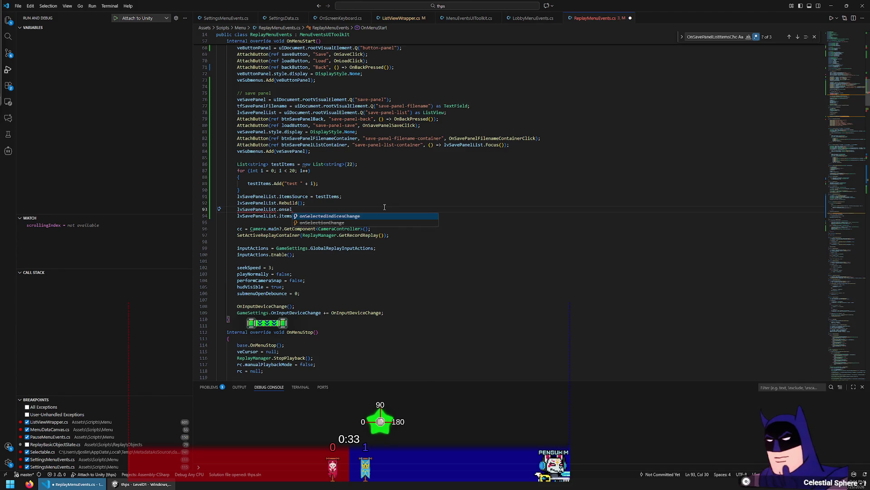
{"action": "key", "text": "BackSpace"}
{"action": "key", "text": "BackSpace"}
{"action": "key", "text": "BackSpace"}
{"action": "type", "text": "selectionC"}
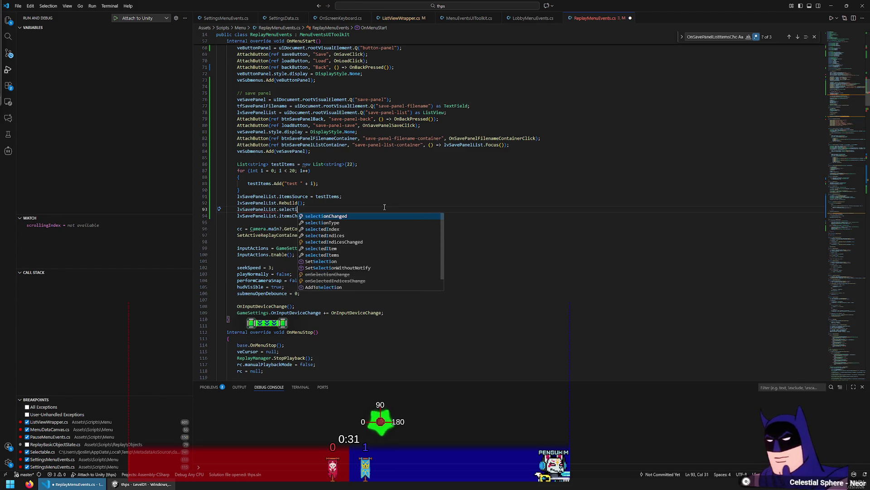
{"action": "key", "text": "Tab"}
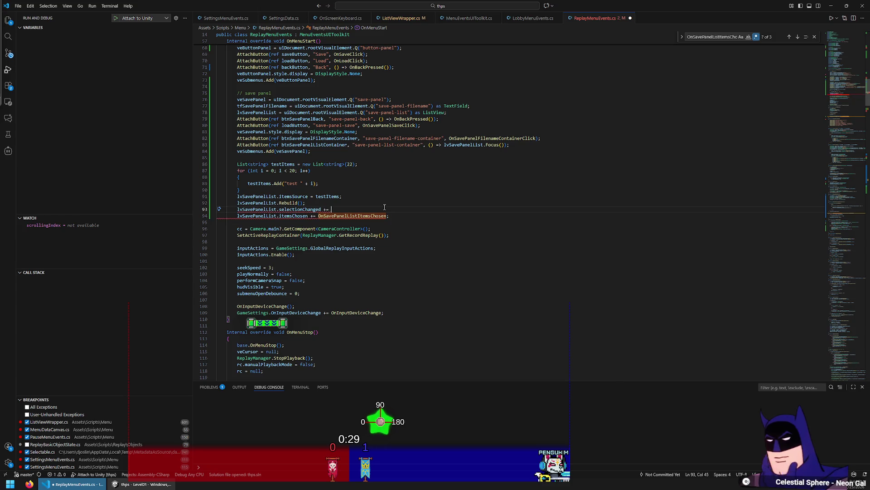
{"action": "key", "text": "Down"}
{"action": "key", "text": "ctrl+Left"}
{"action": "key", "text": "ctrl+c"}
{"action": "key", "text": "Up"}
{"action": "key", "text": "ctrl+v"}
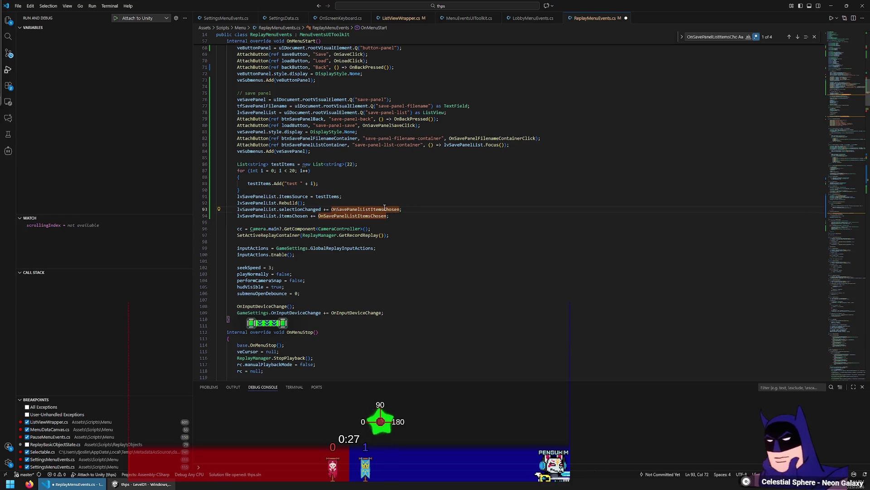
Add the matching selectionChanged unsubscribe near line 126 and save ReplayMenuEvents.cs.
{"action": "key", "text": "ctrl+f"}
{"action": "key", "text": "Return"}
{"action": "key", "text": "Return"}
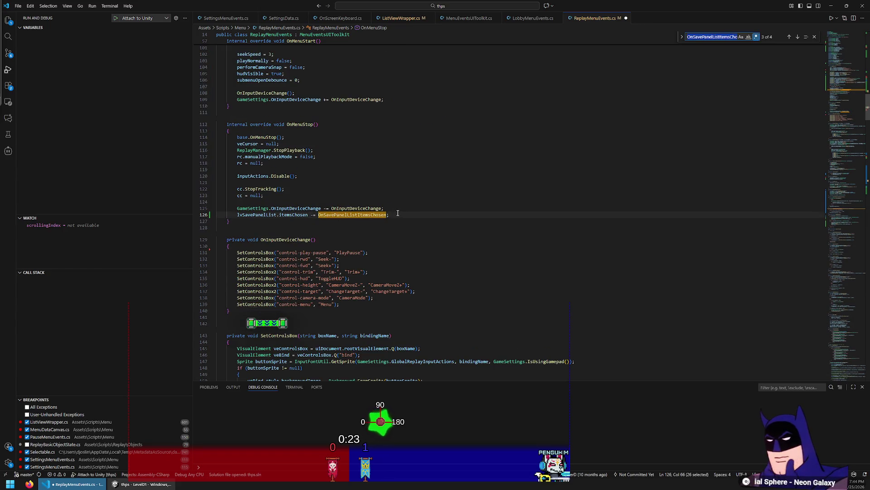
{"action": "key", "text": "Up"}
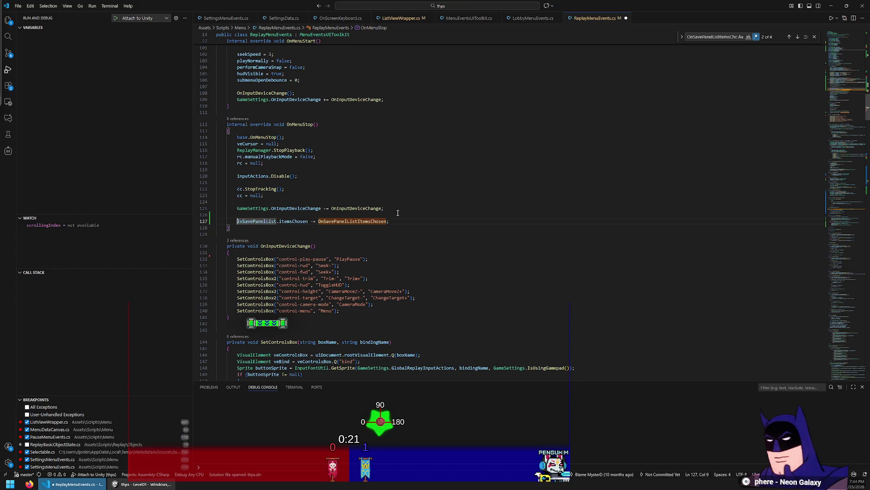
{"action": "type", "text": "selectionChanged -="}
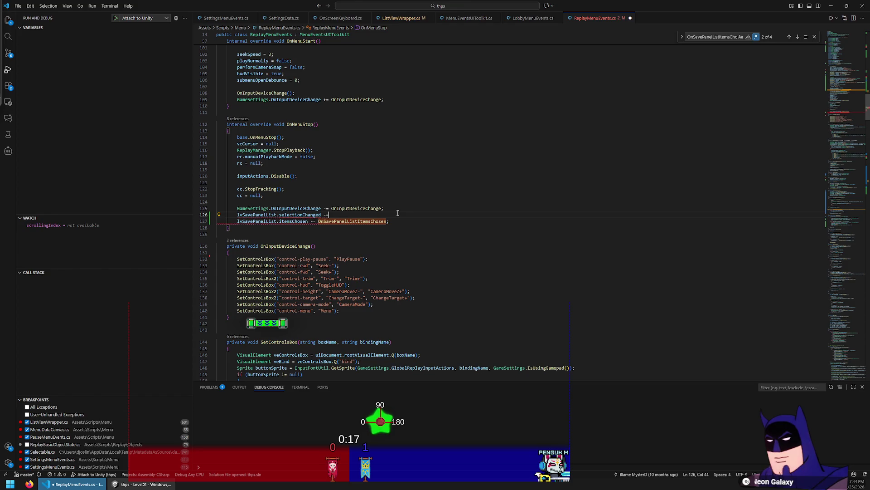
{"action": "key", "text": "ctrl+v"}
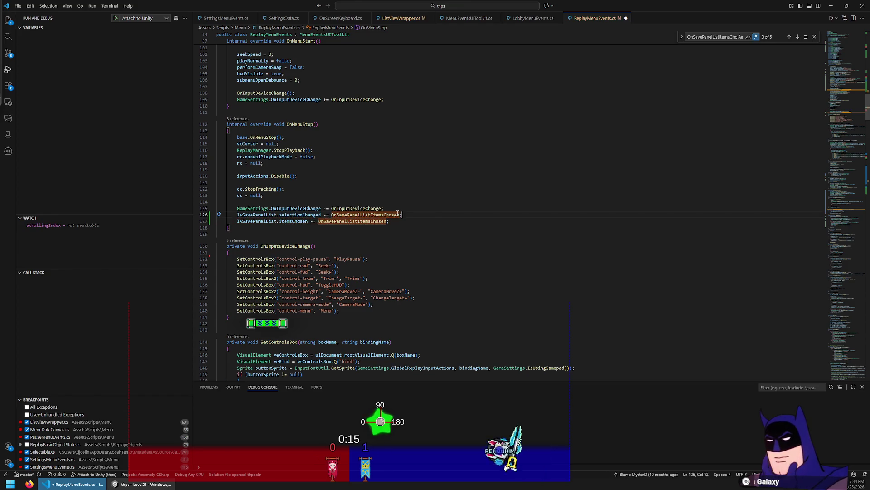
{"action": "key", "text": "ctrl+s"}
{"action": "left_click", "coordinate": [174, 484]}
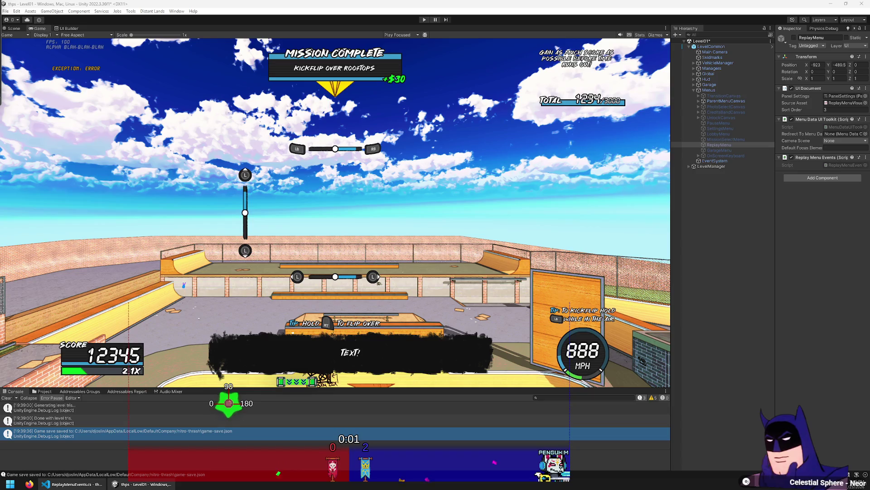
Enter Play mode and open Save Replay through the pause menu's Replay option.
{"action": "left_click", "coordinate": [425, 20]}
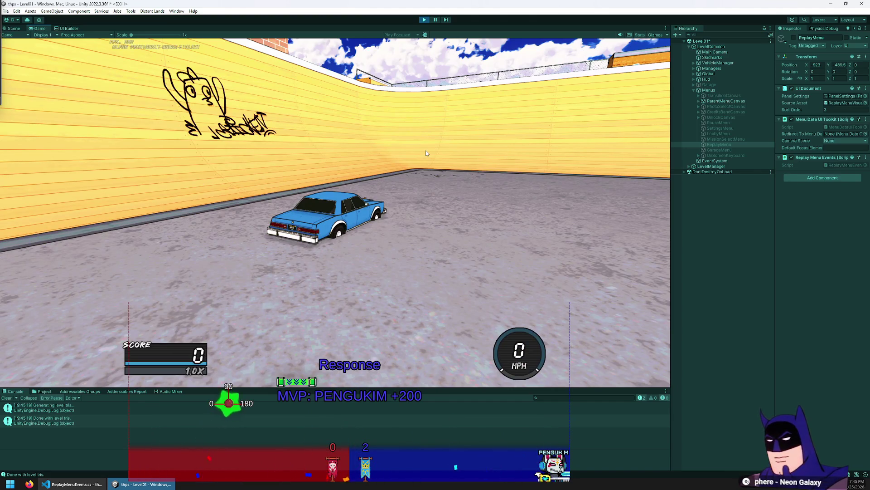
{"action": "key", "text": "Escape"}
{"action": "key", "text": "Down"}
{"action": "key", "text": "Return"}
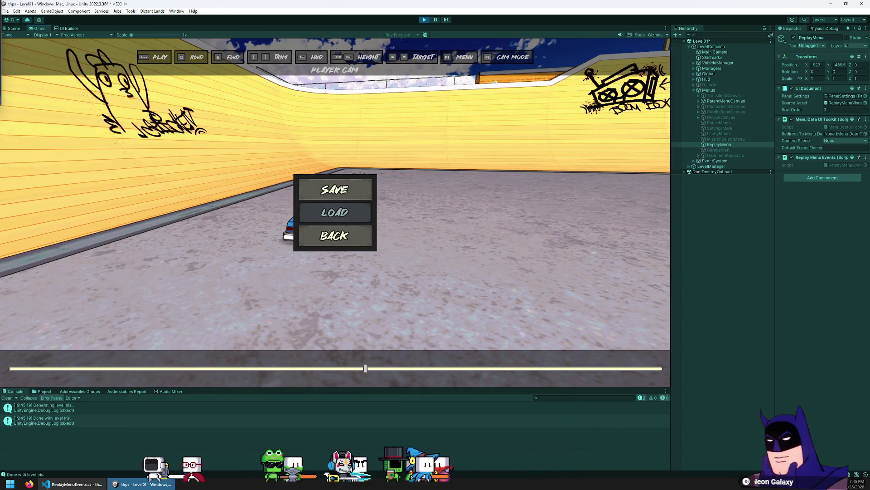
{"action": "key", "text": "Return"}
Step through the list from TEST 2 to TEST 3, checking the file name updates, then stop playing.
{"action": "left_click", "coordinate": [315, 194]}
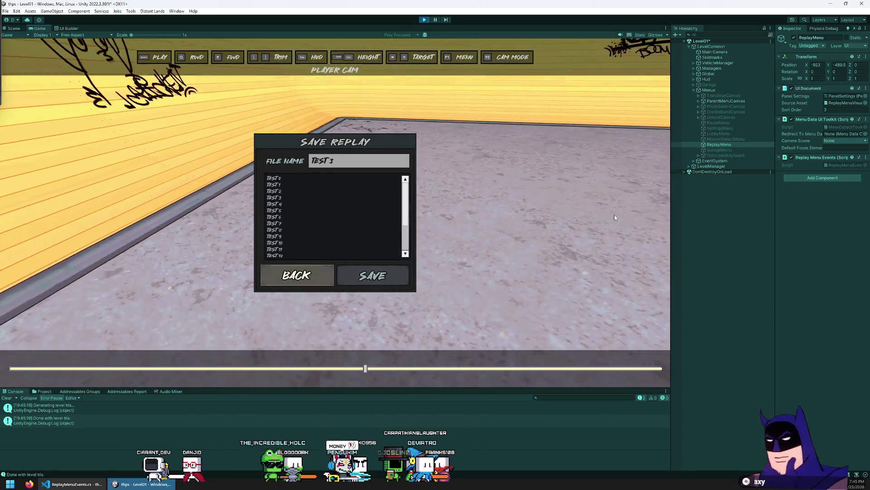
{"action": "key", "text": "Down"}
{"action": "key", "text": "Down"}
{"action": "key", "text": "Up"}
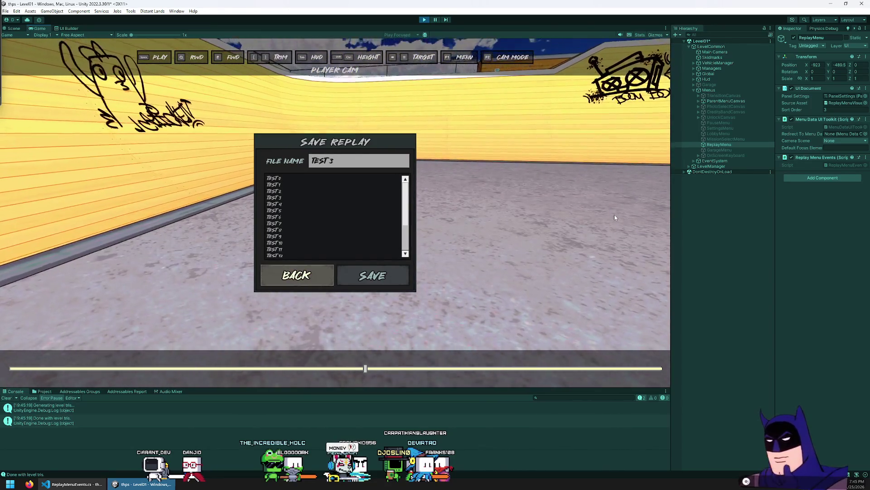
{"action": "key", "text": "Up"}
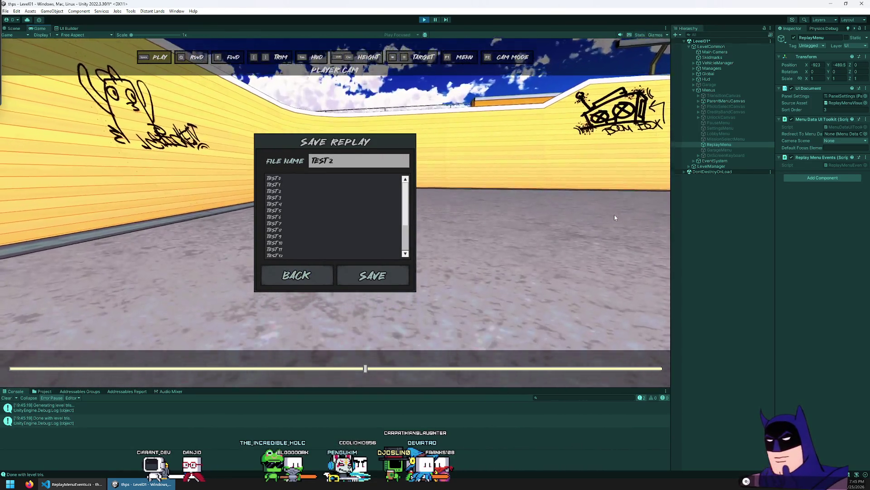
{"action": "key", "text": "Up"}
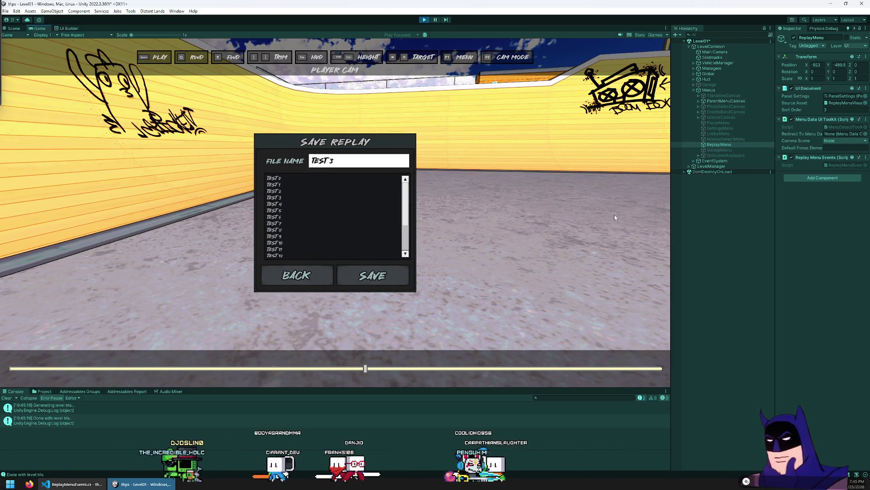
{"action": "key", "text": "Down"}
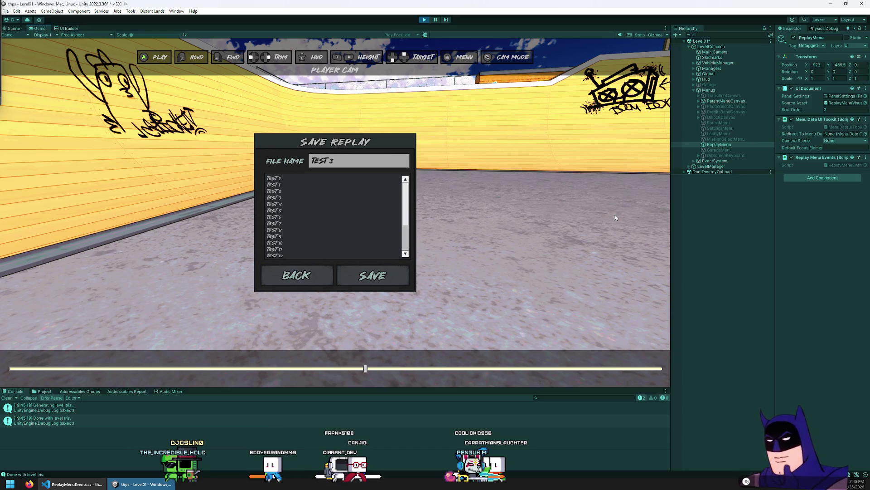
{"action": "key", "text": "Escape"}
{"action": "key", "text": "Escape"}
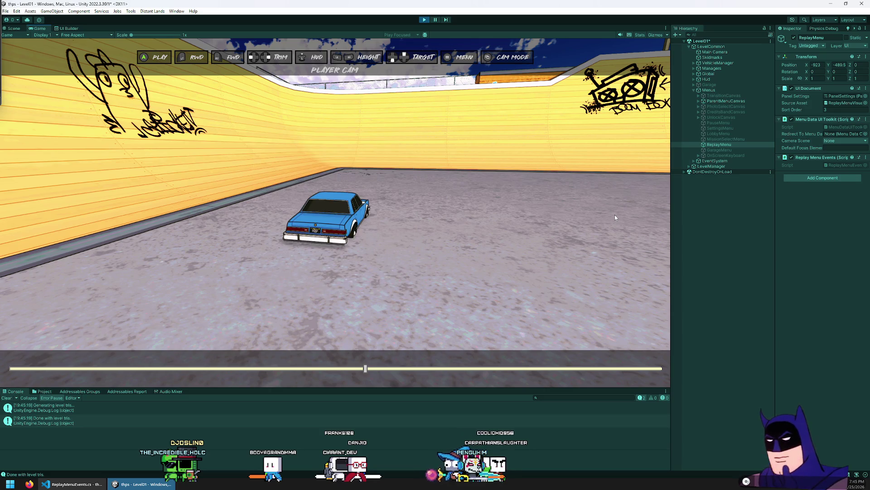
{"action": "left_click", "coordinate": [425, 20]}
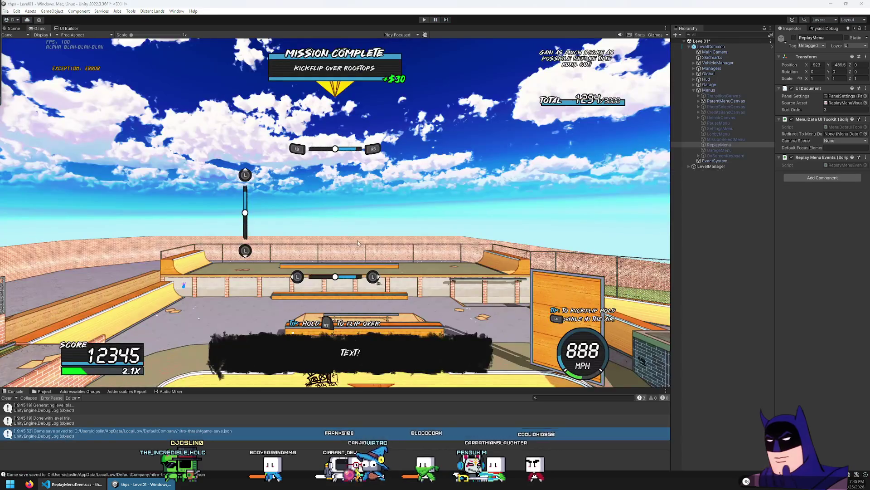
Duplicate OnSavePanelListItemsChosen without its Focus() call and rename the copy OnSavePanelListSelectionChanged.
{"action": "key", "text": "alt+Tab"}
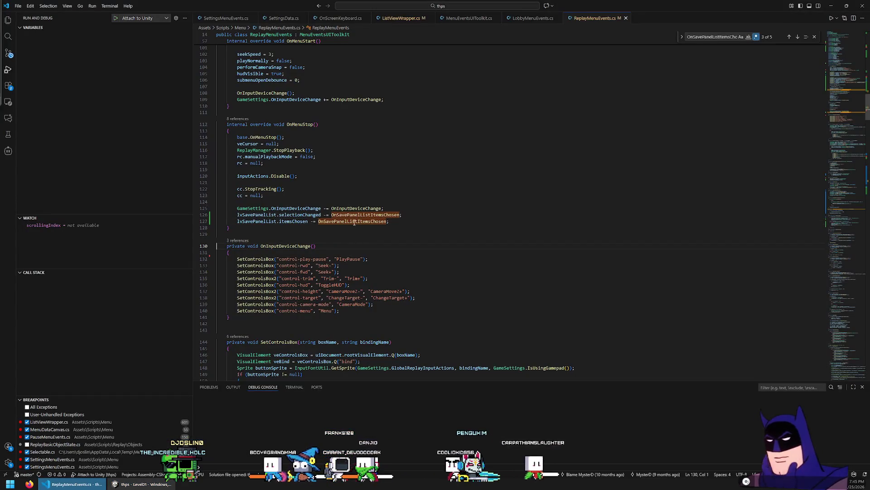
{"action": "left_click", "coordinate": [352, 221], "text": "ctrl"}
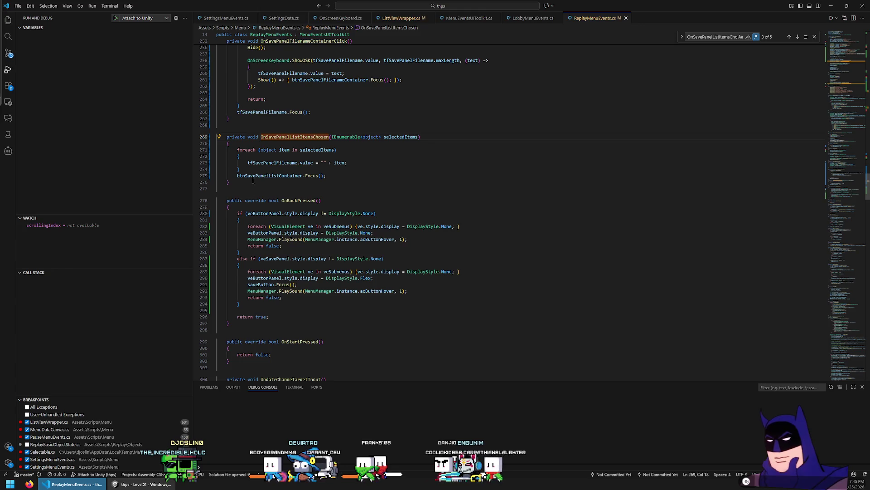
{"action": "mouse_move", "coordinate": [253, 181]}
{"action": "left_mouse_down"}
{"action": "mouse_move", "coordinate": [236, 174]}
{"action": "mouse_move", "coordinate": [213, 125]}
{"action": "left_mouse_up"}
{"action": "key", "text": "ctrl+c"}
{"action": "key", "text": "Left"}
{"action": "key", "text": "ctrl+v"}
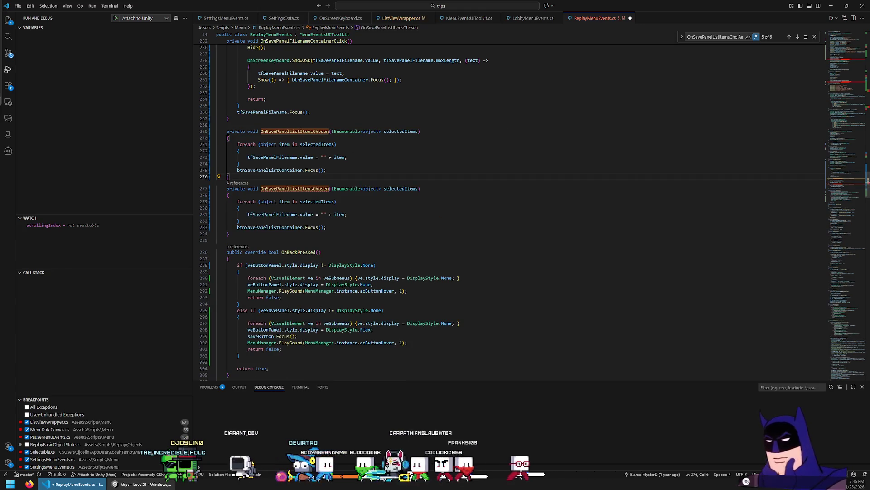
{"action": "key", "text": "Return"}
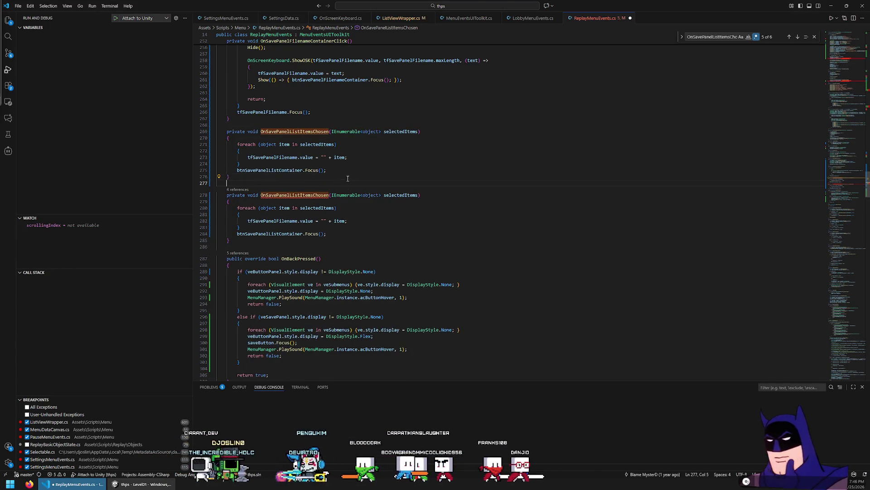
{"action": "key", "text": "BackSpace"}
{"action": "key", "text": "BackSpace"}
{"action": "key", "text": "Up"}
{"action": "key", "text": "ctrl+shift+k"}
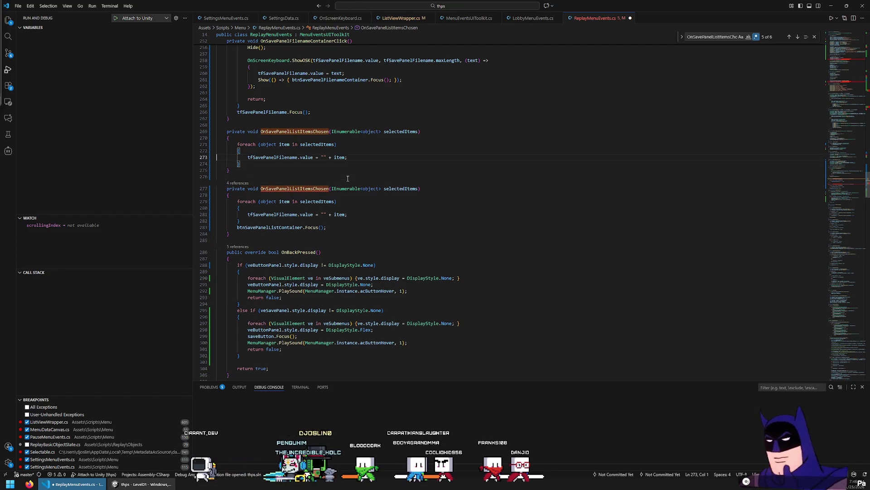
{"action": "left_click", "coordinate": [307, 126]}
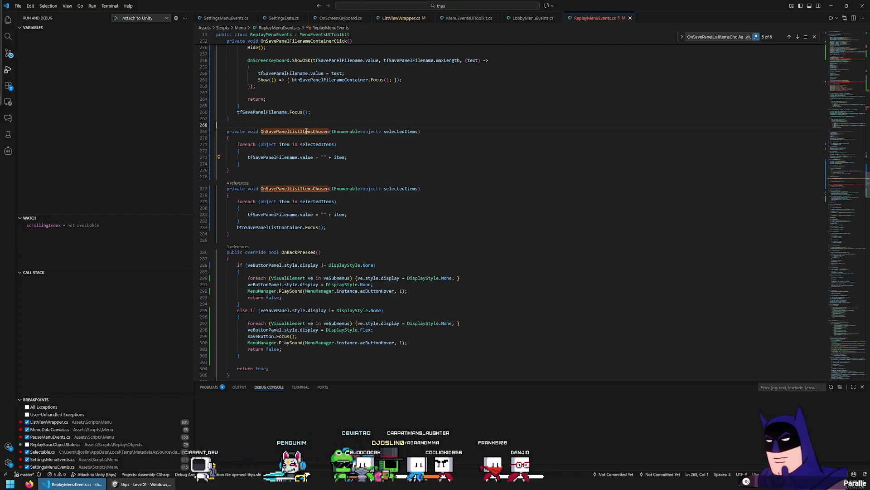
{"action": "left_click", "coordinate": [300, 131]}
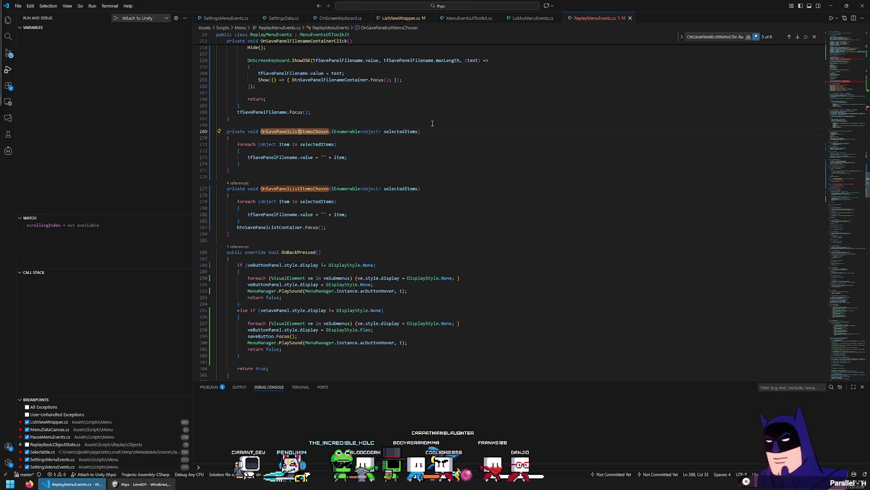
{"action": "type", "text": "SelectionCh"}
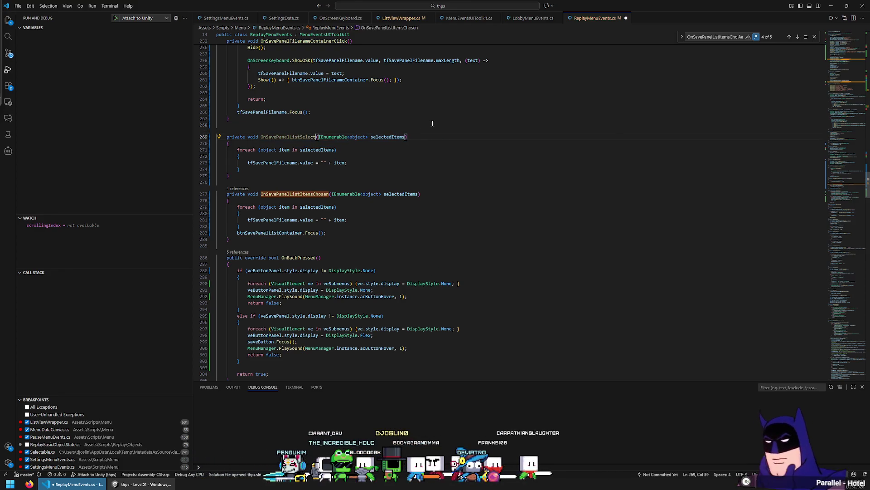
{"action": "type", "text": "anged"}
{"action": "key", "text": "ctrl+shift+Left"}
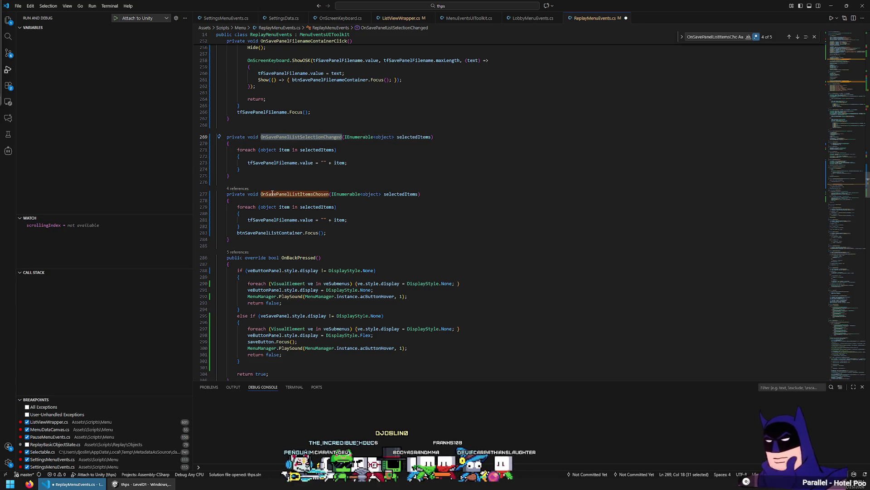
Make the line-93 selectionChanged subscription use OnSavePanelListSelectionChanged and save ReplayMenuEvents.cs.
{"action": "key", "text": "ctrl+f"}
{"action": "key", "text": "Return"}
{"action": "left_click", "coordinate": [377, 226]}
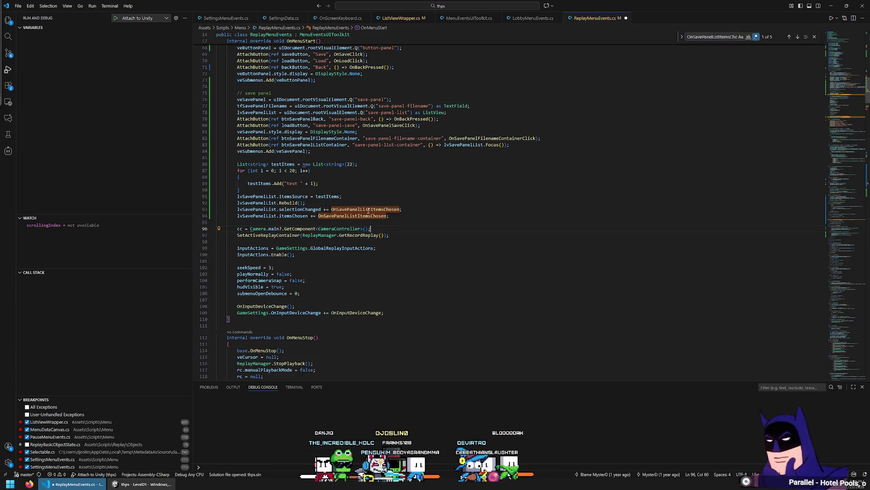
{"action": "double_click", "coordinate": [357, 209]}
{"action": "key", "text": "ctrl+v"}
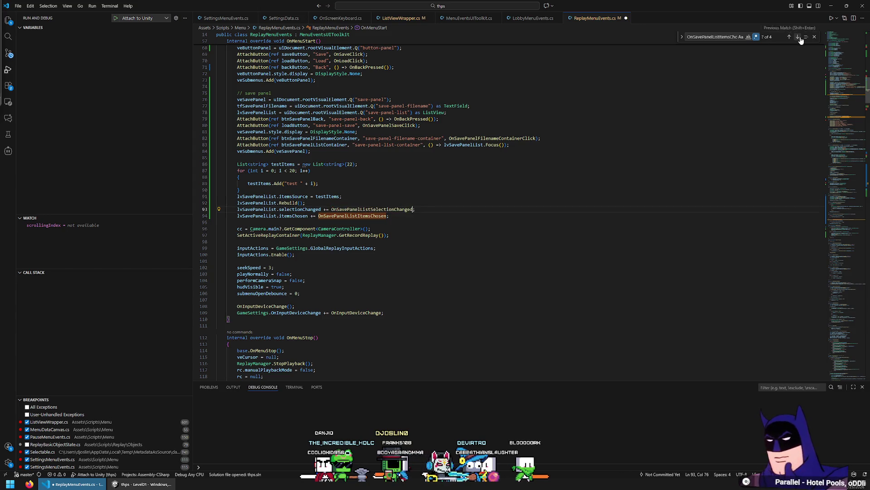
{"action": "left_click", "coordinate": [799, 38]}
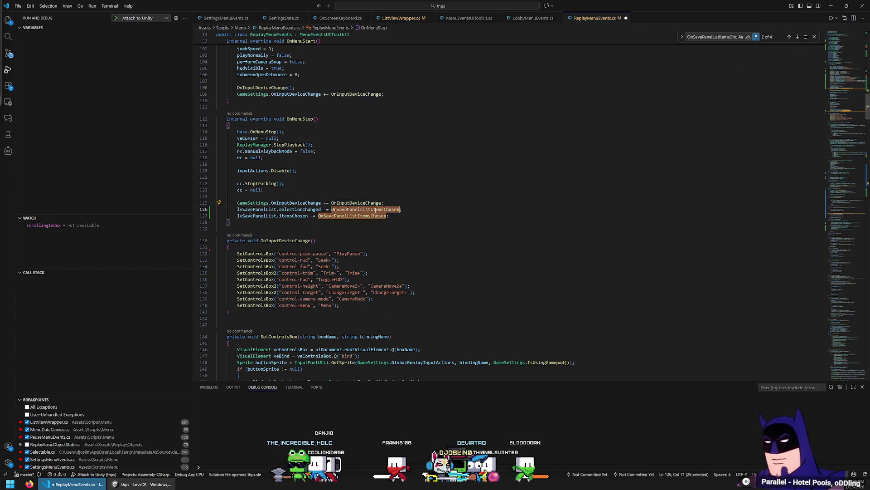
{"action": "key", "text": "ctrl+s"}
{"action": "key", "text": "alt+Tab"}
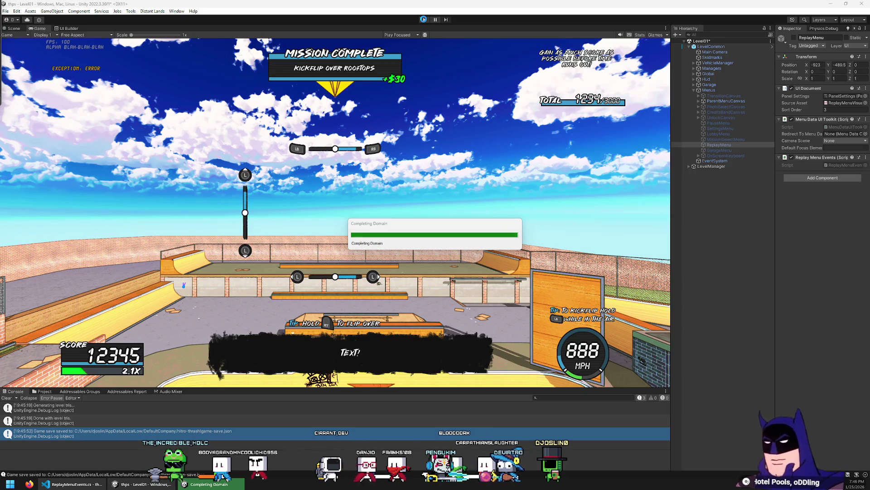
Enter Play mode and open the Save Replay dialog from the pause menu's Replay screen.
{"action": "left_click", "coordinate": [425, 20]}
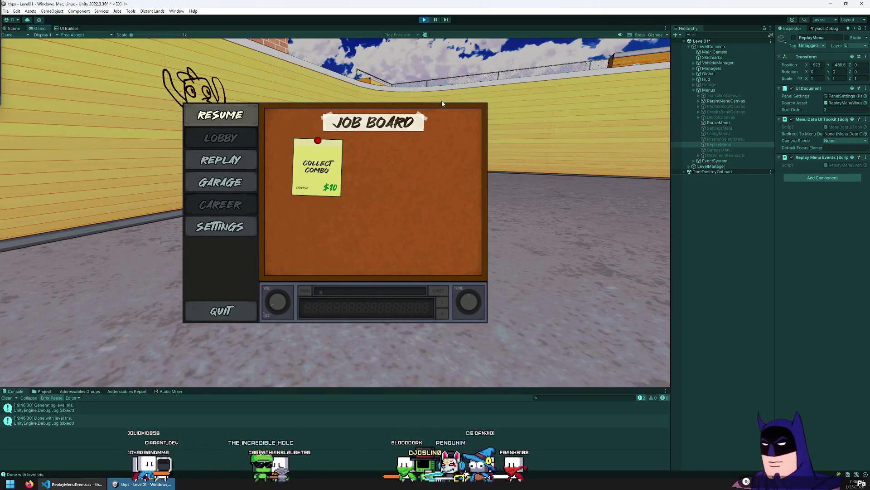
{"action": "key", "text": "Down"}
{"action": "key", "text": "Down"}
{"action": "key", "text": "Up"}
{"action": "key", "text": "Down"}
{"action": "key", "text": "Up"}
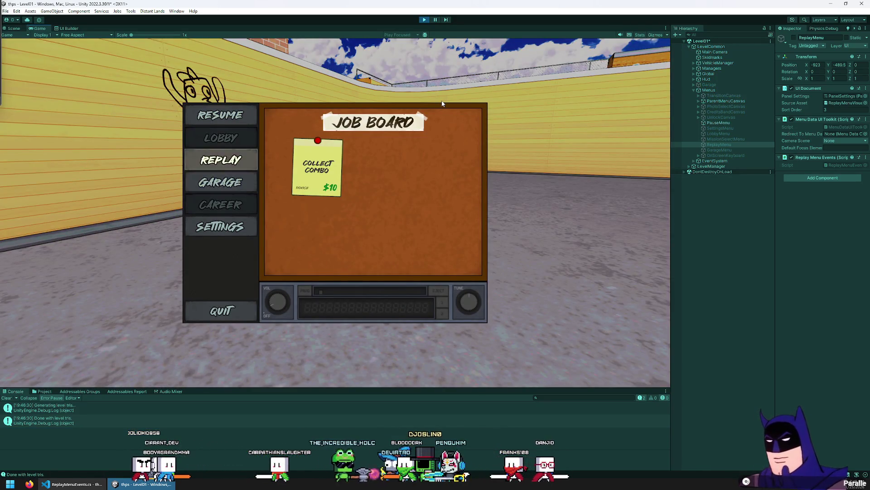
{"action": "key", "text": "Return"}
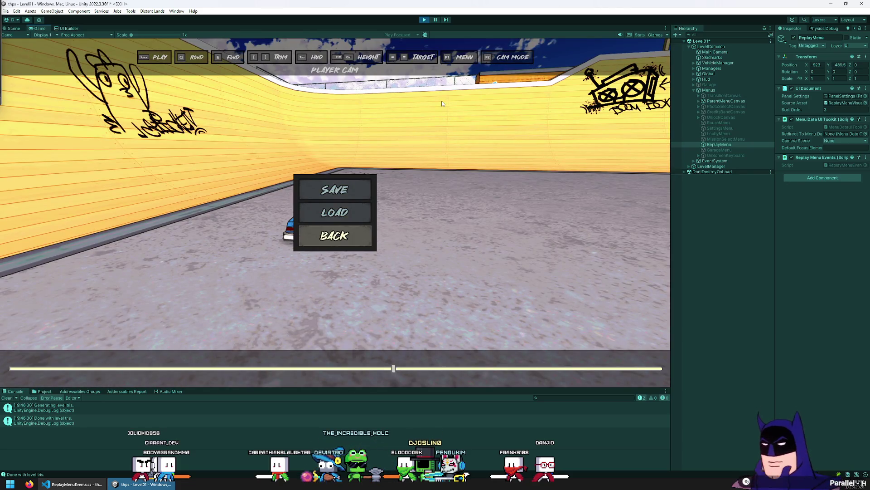
{"action": "key", "text": "Up"}
{"action": "key", "text": "Up"}
{"action": "key", "text": "Return"}
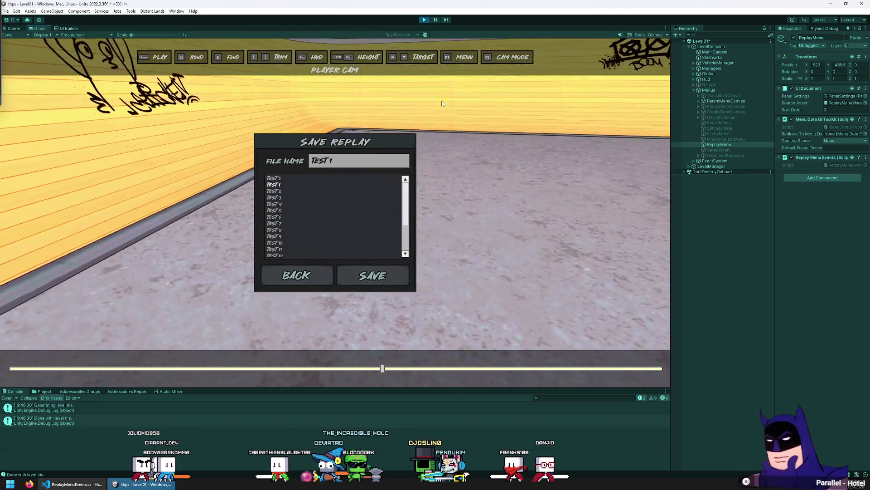
Select TEST7 in the list so the file name fills with TEST 7, then stop the game.
{"action": "key", "text": "Down"}
{"action": "key", "text": "Down"}
{"action": "key", "text": "Down"}
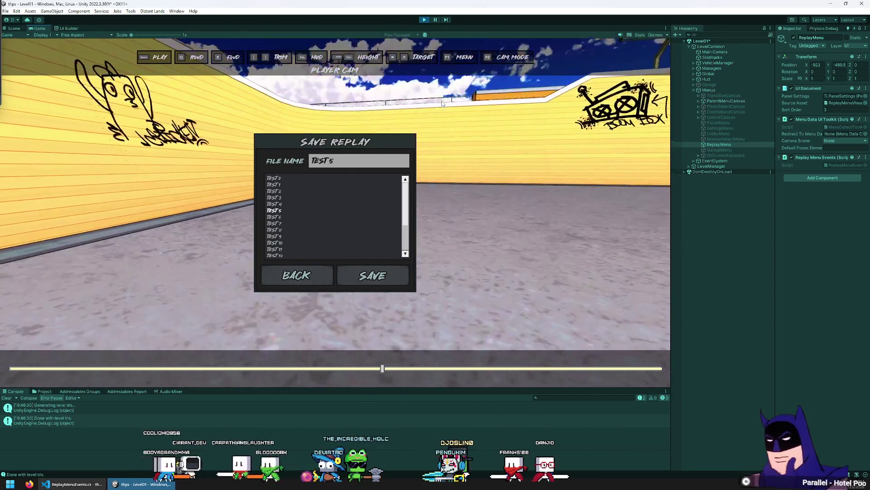
{"action": "key", "text": "Down"}
{"action": "key", "text": "Down"}
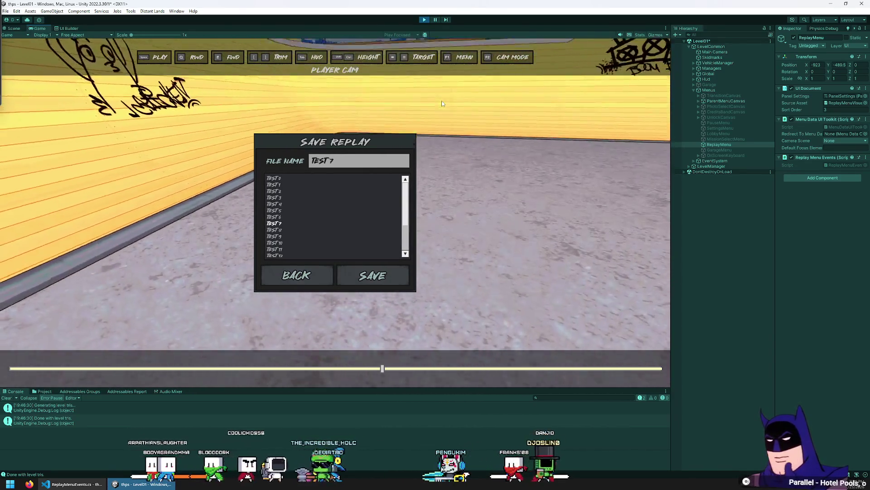
{"action": "key", "text": "Return"}
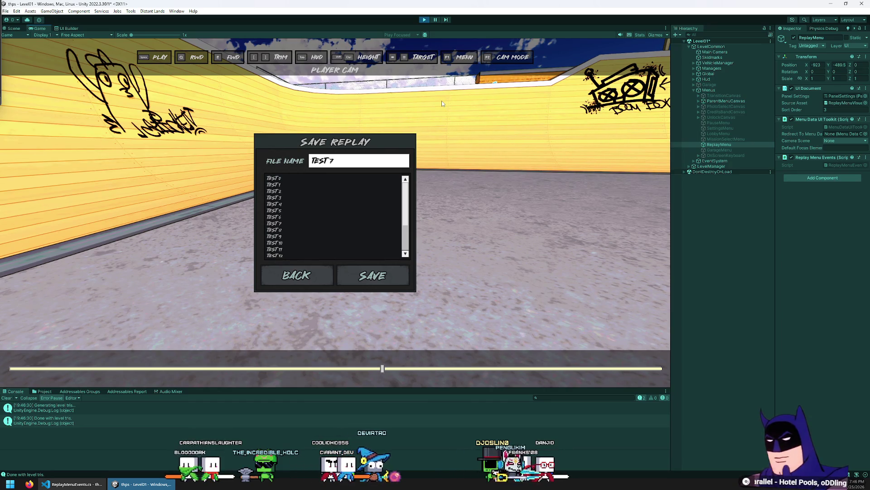
{"action": "key", "text": "Down"}
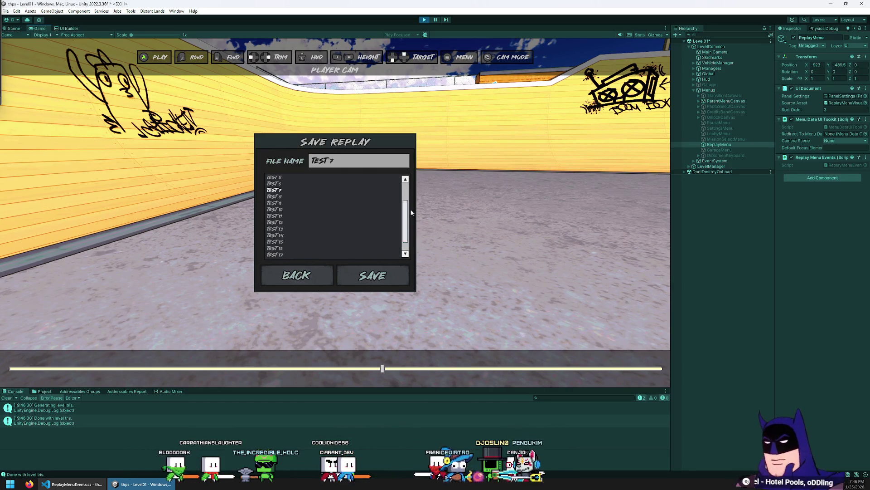
{"action": "scroll", "coordinate": [396, 222], "scroll_direction": "up", "scroll_amount": 3}
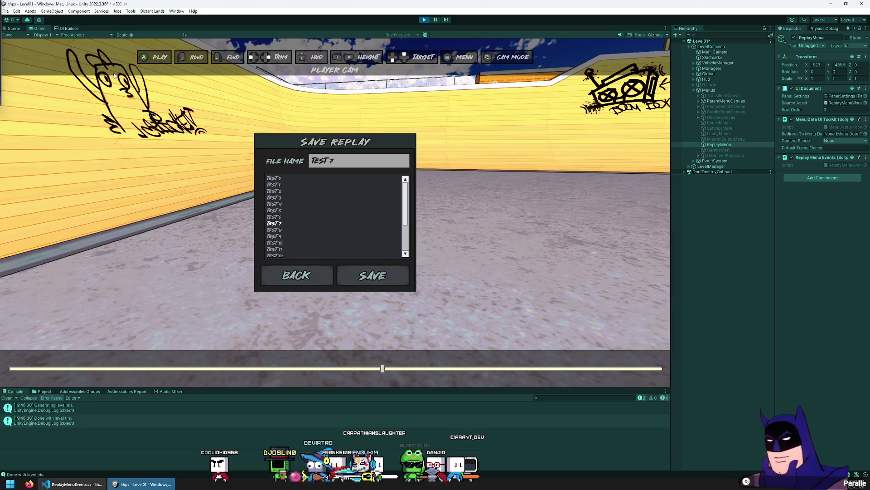
{"action": "left_click", "coordinate": [424, 21]}
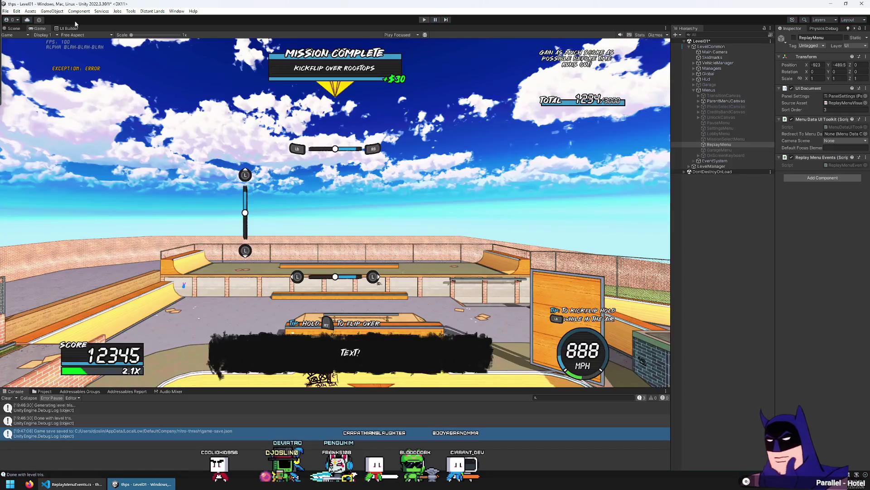
{"action": "left_click", "coordinate": [7, 11]}
{"action": "left_click", "coordinate": [19, 44]}
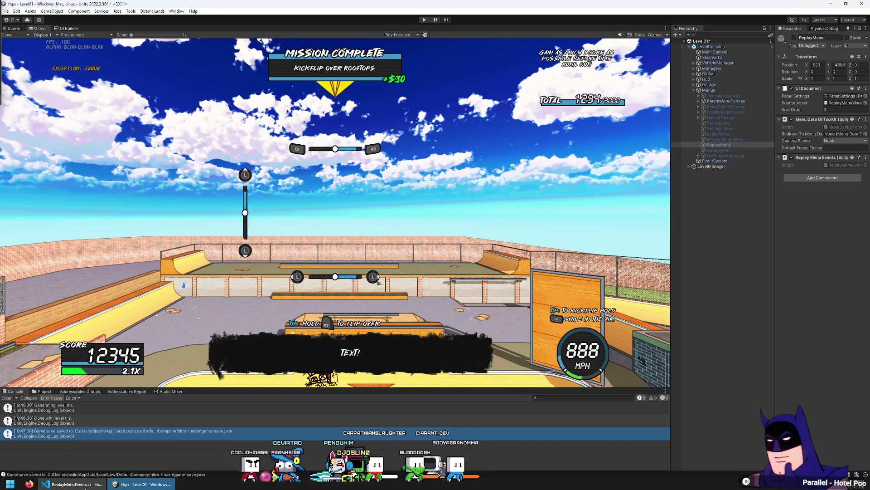
Paste a GetTimestampString helper returning yyyy-MM-dd-HH-mm-ss above OnMenuStart.
{"action": "left_click", "coordinate": [86, 487]}
{"action": "scroll", "coordinate": [408, 231], "scroll_direction": "up", "scroll_amount": 5}
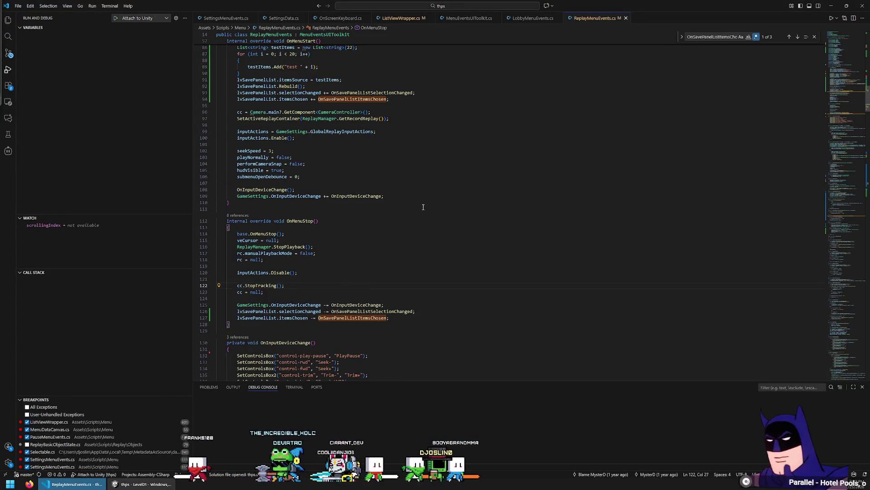
{"action": "scroll", "coordinate": [423, 207], "scroll_direction": "up", "scroll_amount": 15}
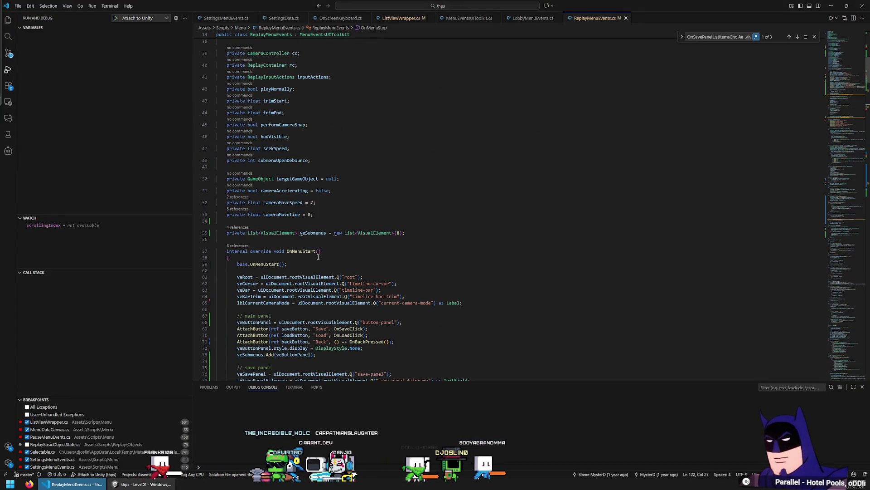
{"action": "scroll", "coordinate": [425, 204], "scroll_direction": "down", "scroll_amount": 3}
{"action": "left_click", "coordinate": [424, 187]}
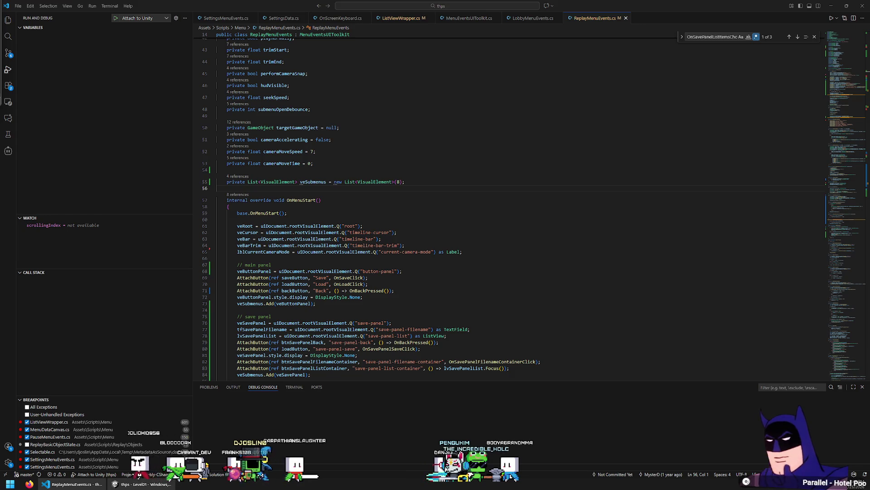
{"action": "left_click", "coordinate": [361, 177]}
{"action": "key", "text": "Down"}
{"action": "key", "text": "Down"}
{"action": "scroll", "coordinate": [363, 204], "scroll_direction": "down", "scroll_amount": 10}
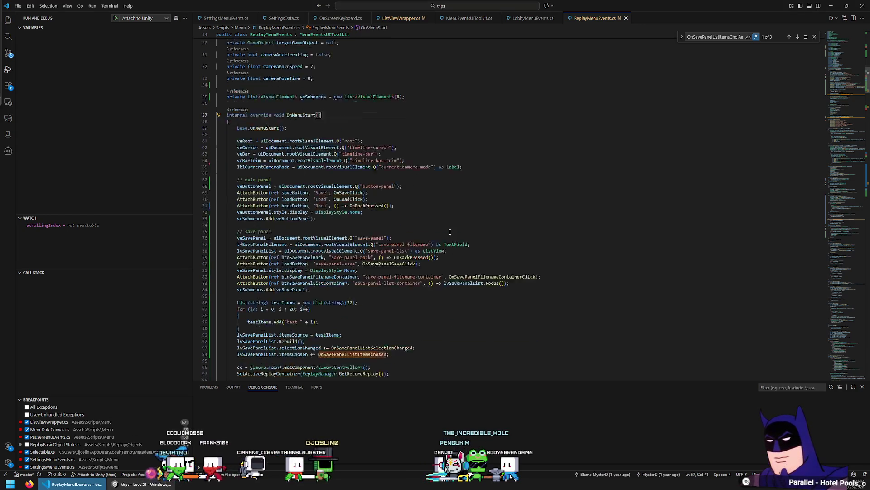
{"action": "key", "text": "ctrl+v"}
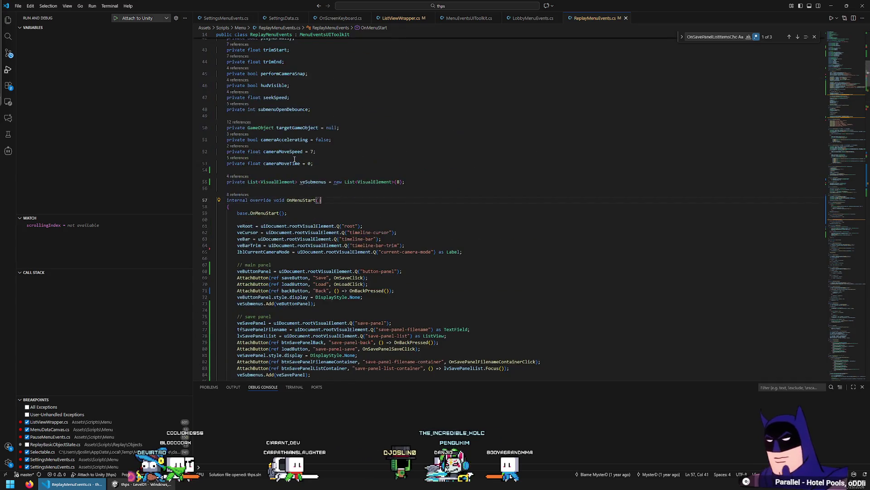
{"action": "key", "text": "Return"}
Review the helper's date format string, save ReplayMenuEvents.cs, and return to Unity.
{"action": "key", "text": "Up"}
{"action": "key", "text": "Up"}
{"action": "key", "text": "Up"}
{"action": "key", "text": "End"}
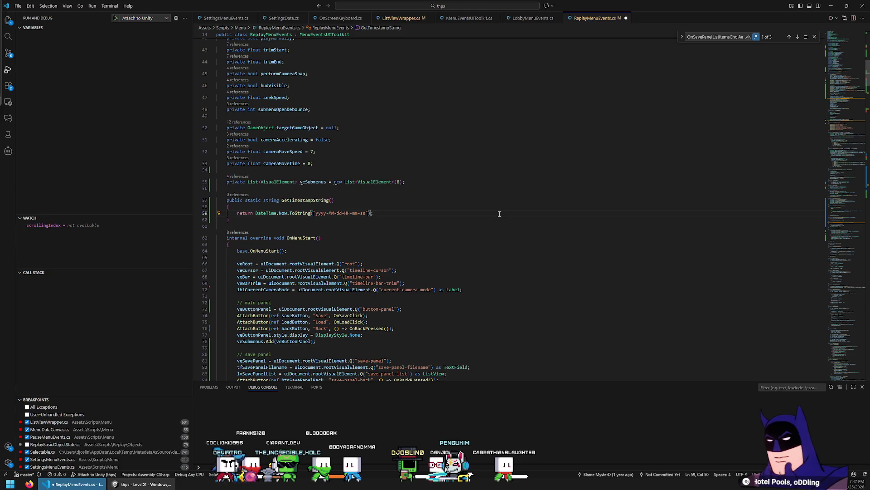
{"action": "key", "text": "Down"}
{"action": "key", "text": "Home"}
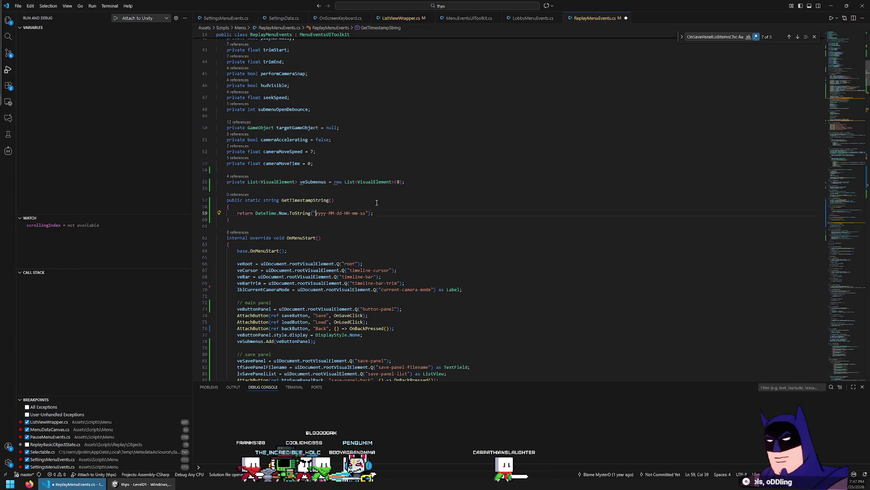
{"action": "key", "text": "shift+Right"}
{"action": "key", "text": "shift+Right"}
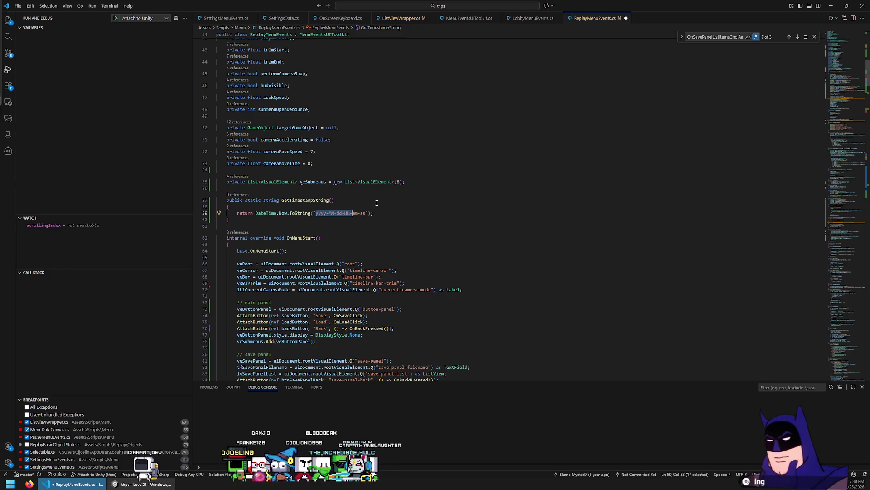
{"action": "left_click", "coordinate": [376, 226]}
{"action": "key", "text": "ctrl+s"}
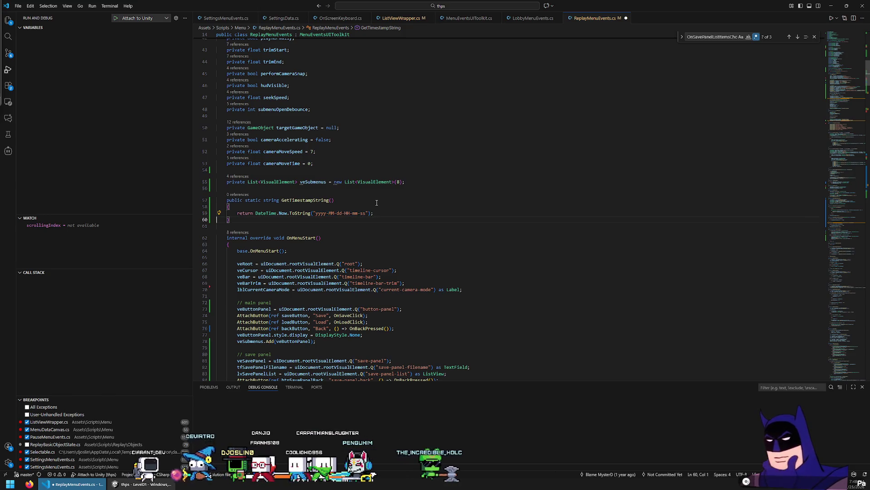
{"action": "left_click", "coordinate": [141, 484]}
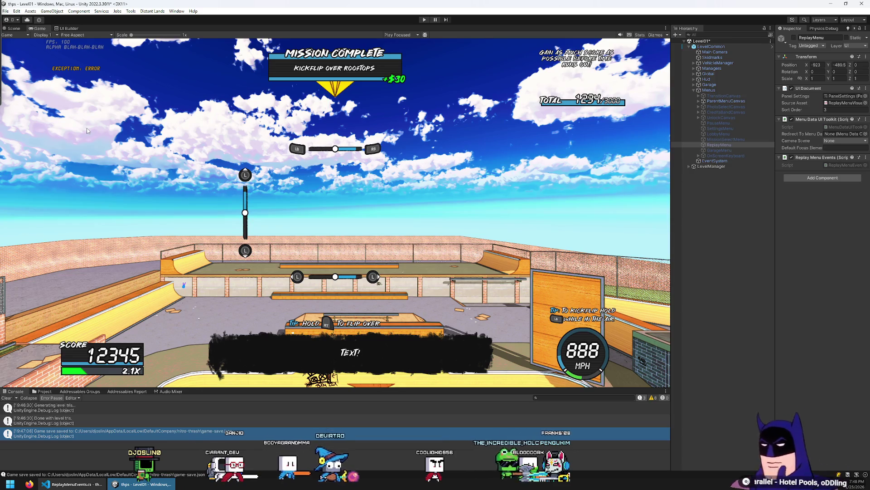
Show the Save Replay panel in UI Builder with its .replay-list .unity-list-view__item selector.
{"action": "left_click", "coordinate": [75, 30]}
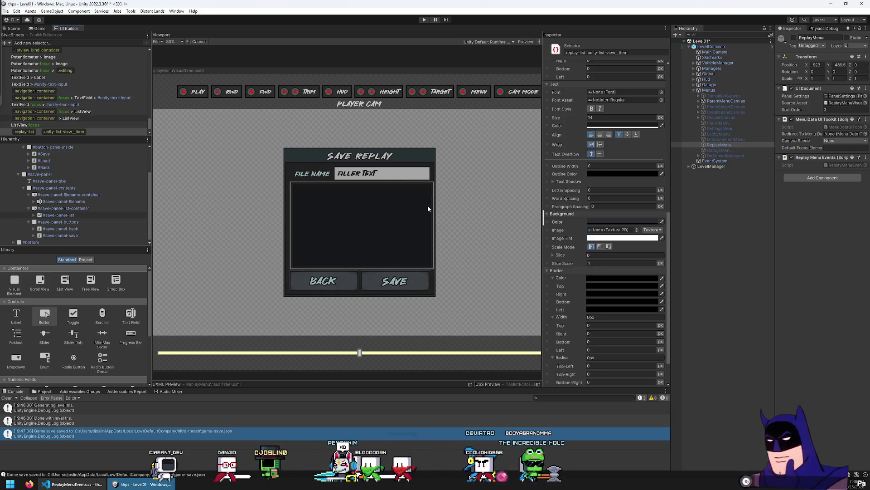
{"action": "scroll", "coordinate": [575, 196], "scroll_direction": "down", "scroll_amount": 3}
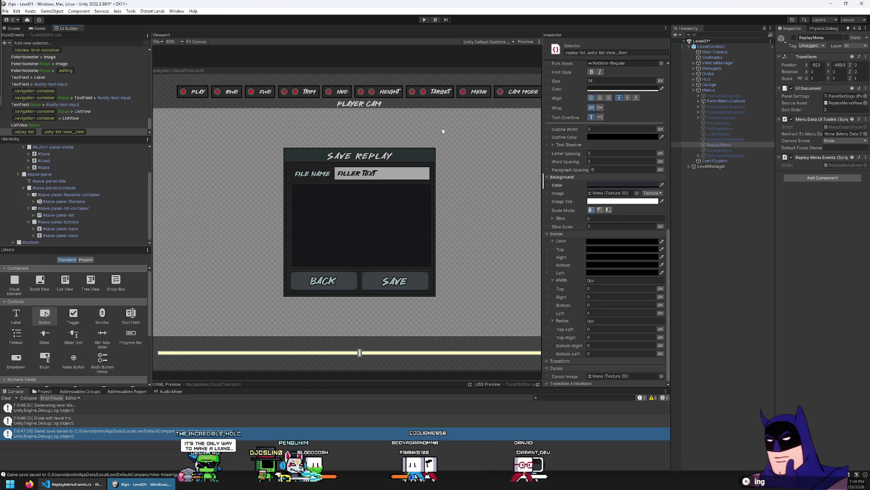
Select #save-panel-filename and set its Max Length to 64.
{"action": "left_click", "coordinate": [72, 202]}
{"action": "scroll", "coordinate": [595, 183], "scroll_direction": "up", "scroll_amount": 10}
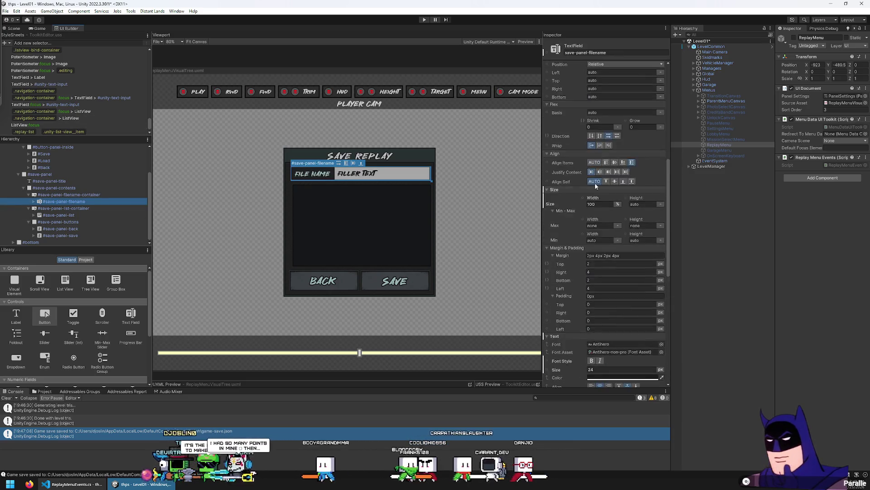
{"action": "scroll", "coordinate": [579, 194], "scroll_direction": "up", "scroll_amount": 2}
{"action": "scroll", "coordinate": [539, 217], "scroll_direction": "up", "scroll_amount": 1}
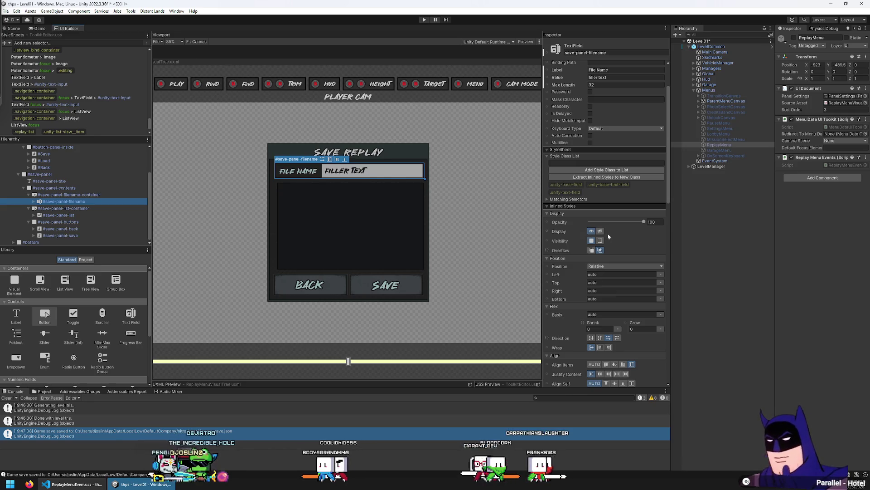
{"action": "scroll", "coordinate": [621, 220], "scroll_direction": "up", "scroll_amount": 1}
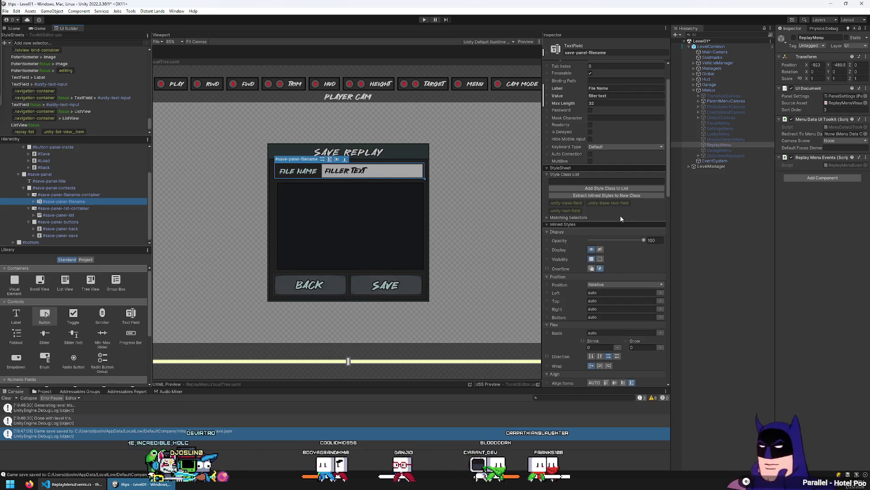
{"action": "scroll", "coordinate": [621, 218], "scroll_direction": "up", "scroll_amount": 2}
{"action": "left_click", "coordinate": [602, 140]}
{"action": "type", "text": "64"}
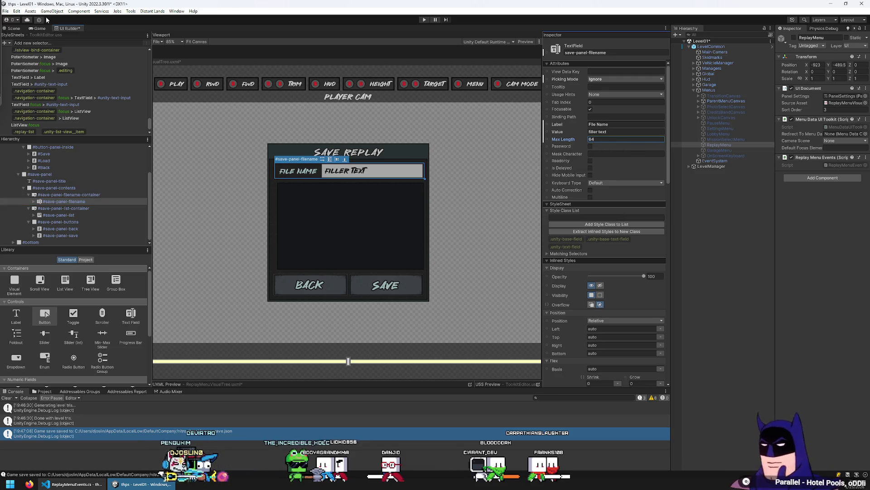
Save the UI layout, maximize Unity, and go to ReplayMenuEvents.cs in VS Code.
{"action": "left_click", "coordinate": [6, 11]}
{"action": "left_click", "coordinate": [18, 43]}
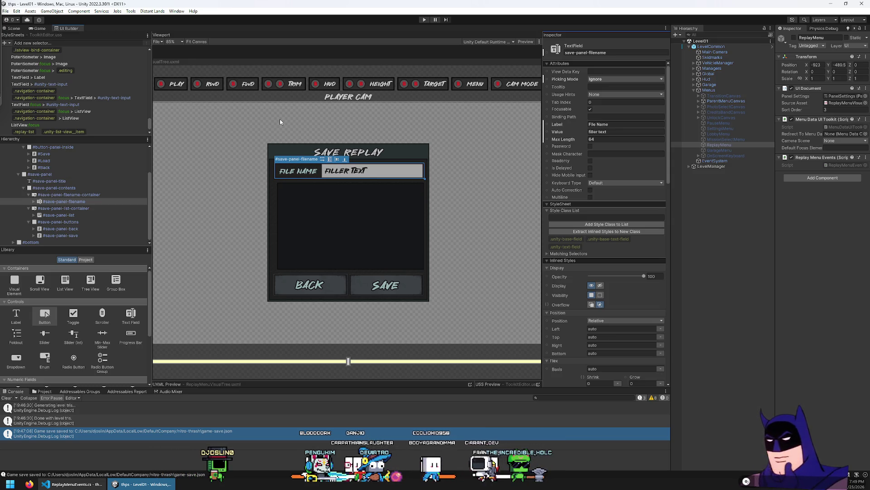
{"action": "left_click", "coordinate": [6, 11]}
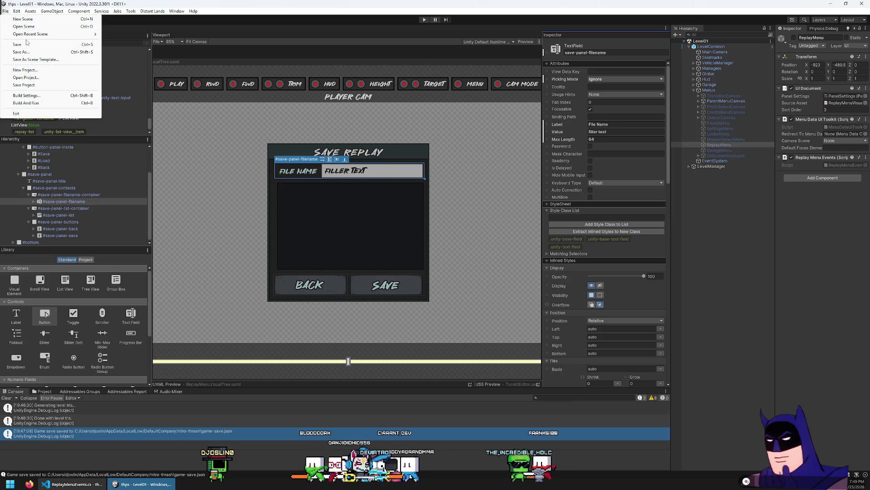
{"action": "left_click", "coordinate": [6, 12]}
{"action": "left_click", "coordinate": [846, 6]}
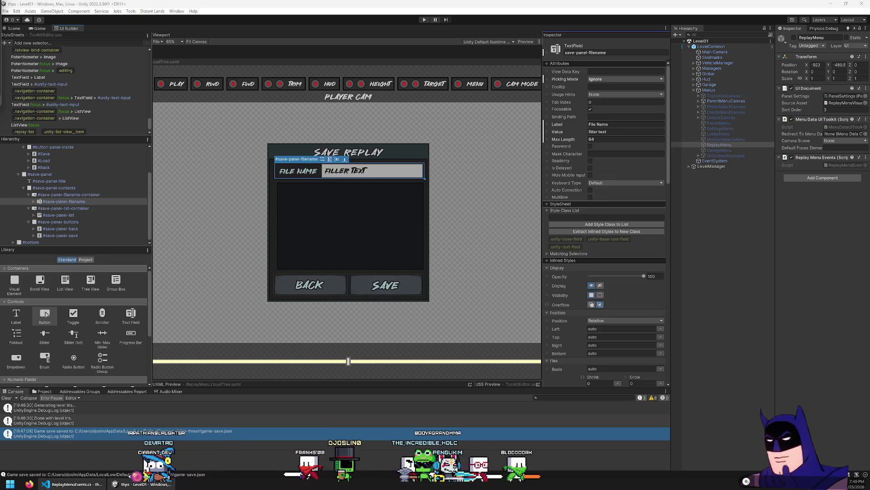
{"action": "left_click", "coordinate": [72, 483]}
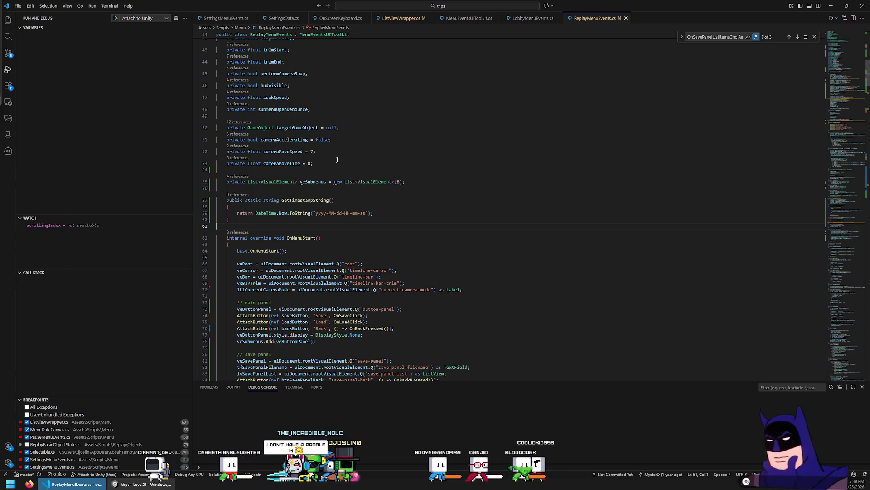
Select the GetTimestampString name and locate the tfSavePanelFilename lookup in OnMenuStart.
{"action": "left_click_drag", "start_coordinate": [281, 200], "coordinate": [336, 200]}
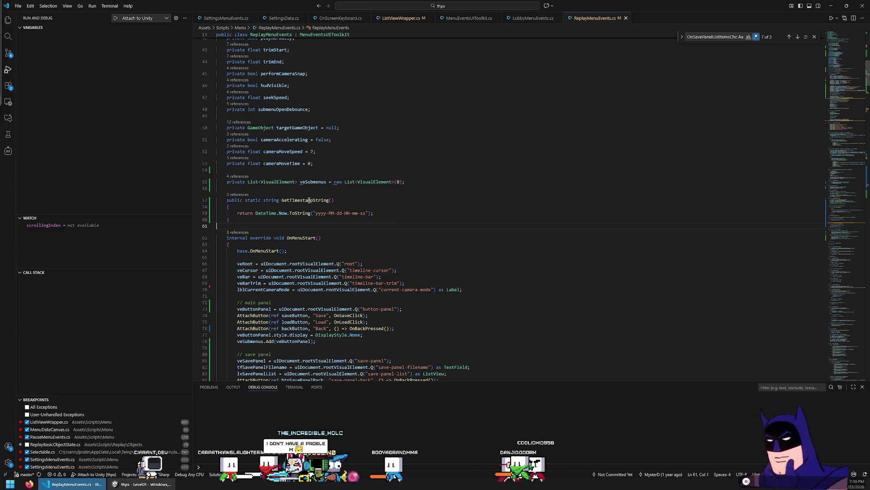
{"action": "left_click", "coordinate": [320, 238]}
{"action": "scroll", "coordinate": [281, 182], "scroll_direction": "down", "scroll_amount": 5}
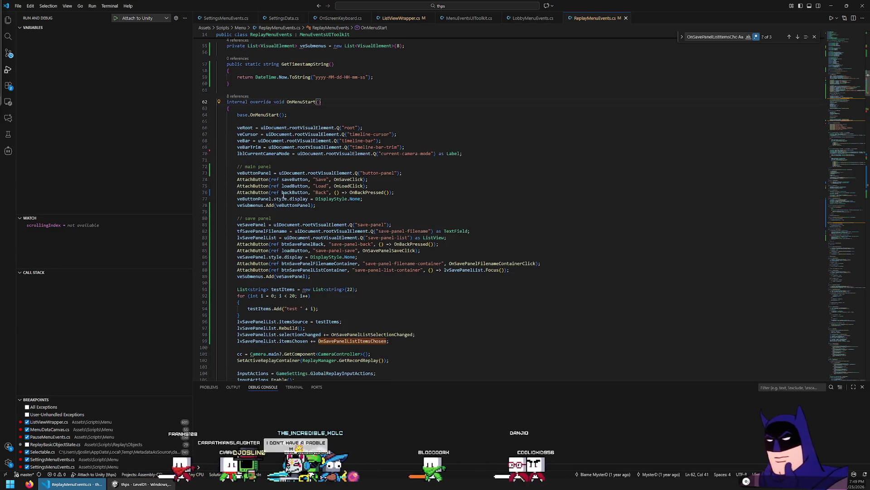
{"action": "scroll", "coordinate": [303, 177], "scroll_direction": "down", "scroll_amount": 3}
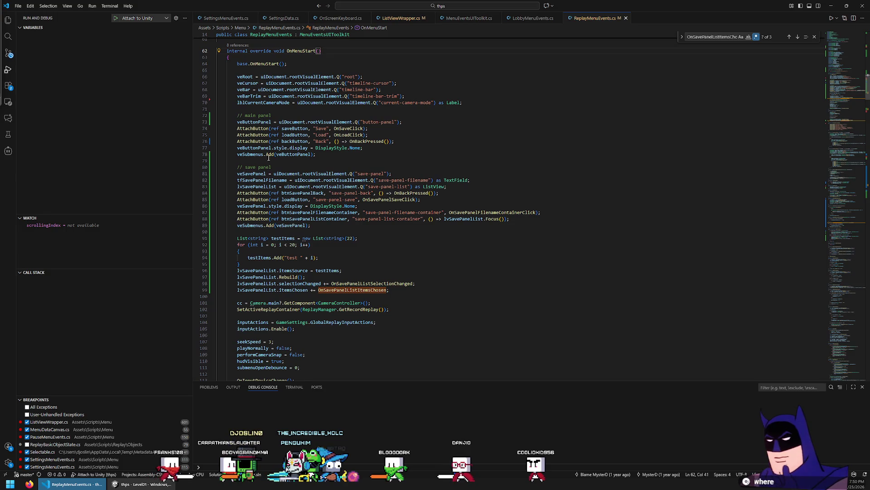
{"action": "scroll", "coordinate": [326, 231], "scroll_direction": "down", "scroll_amount": 1}
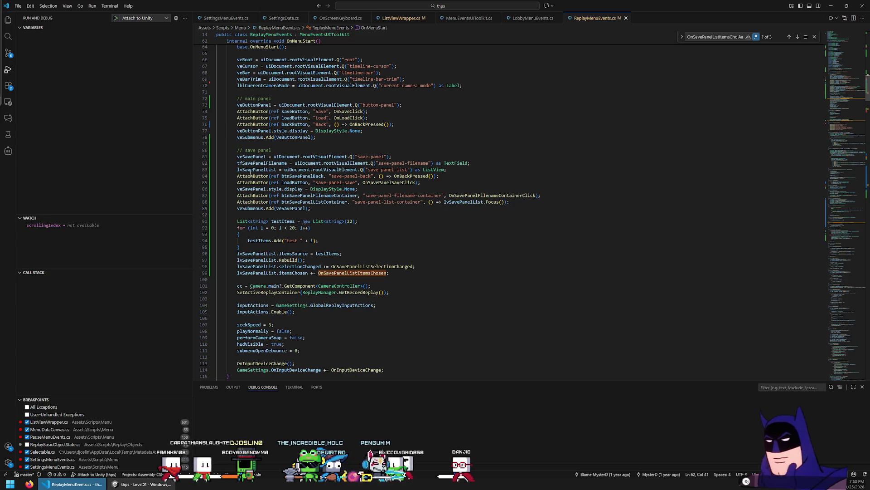
{"action": "double_click", "coordinate": [272, 165]}
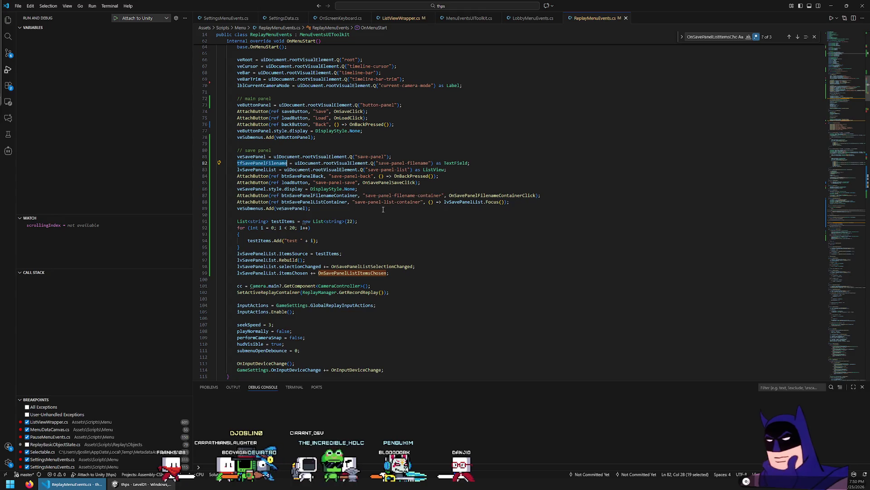
Add 'tfSavePanelFilename.value = GetTimestampString();' on a new line and save the script.
{"action": "key", "text": "Return"}
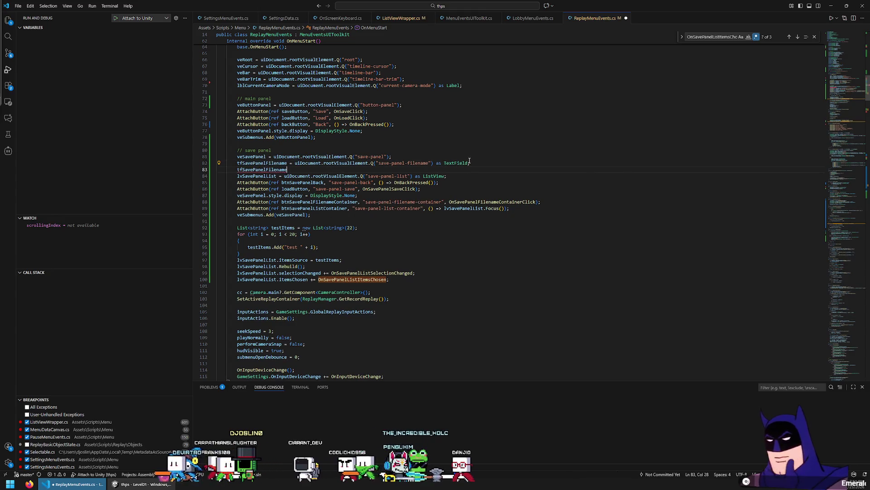
{"action": "type", "text": "tfSavePanelFilename.value ="}
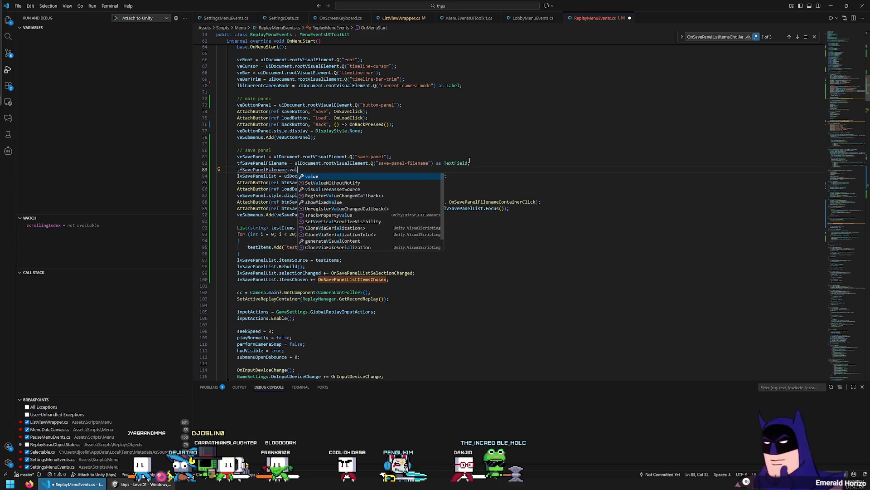
{"action": "scroll", "coordinate": [470, 160], "scroll_direction": "up", "scroll_amount": 5}
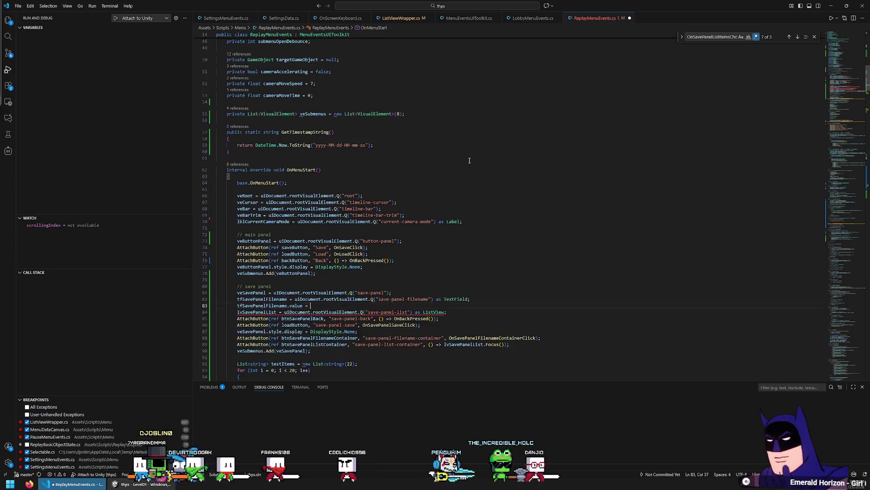
{"action": "type", "text": "GetTime"}
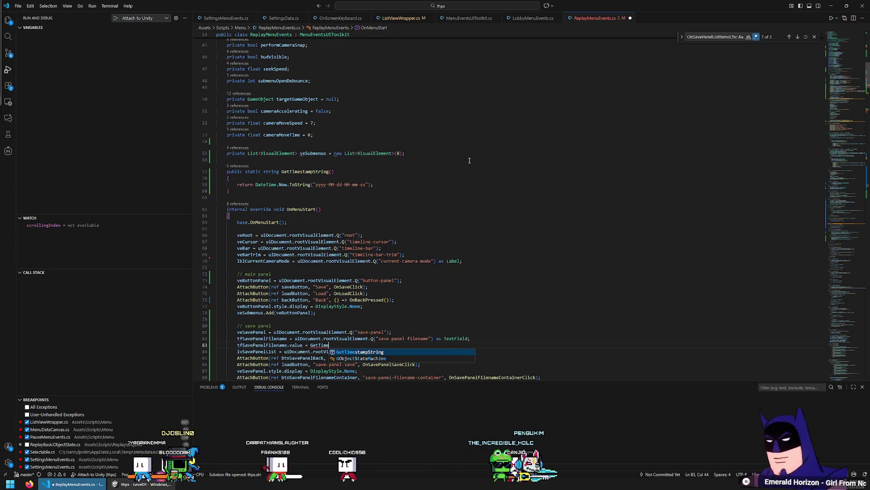
{"action": "key", "text": "Tab"}
{"action": "type", "text": "();"}
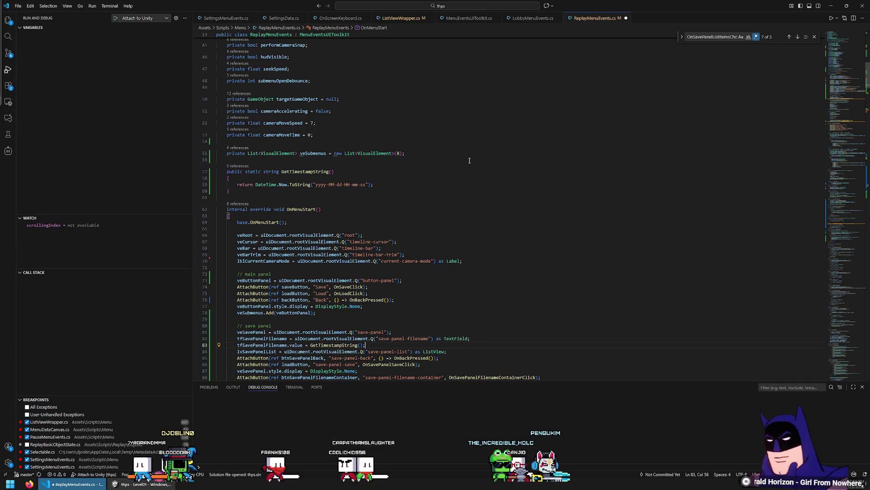
{"action": "key", "text": "ctrl+s"}
{"action": "key", "text": "Down"}
{"action": "key", "text": "Home"}
{"action": "key", "text": "Home"}
{"action": "scroll", "coordinate": [470, 160], "scroll_direction": "down", "scroll_amount": 3}
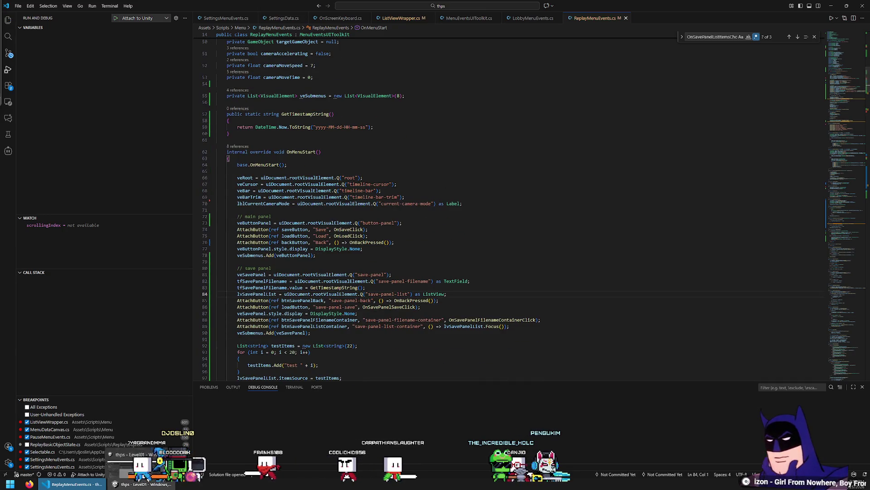
Play the game, open Replay > Save Replay to see the date-time default file name, then stop.
{"action": "left_click", "coordinate": [141, 484]}
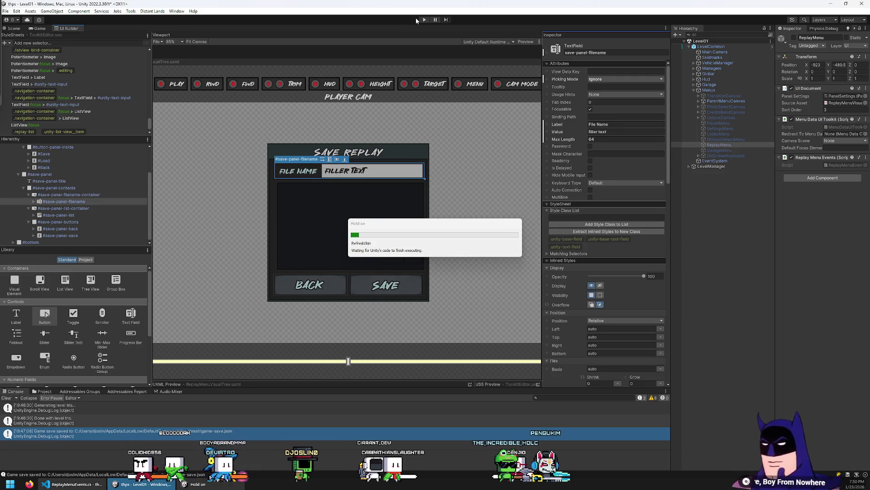
{"action": "left_click", "coordinate": [423, 20]}
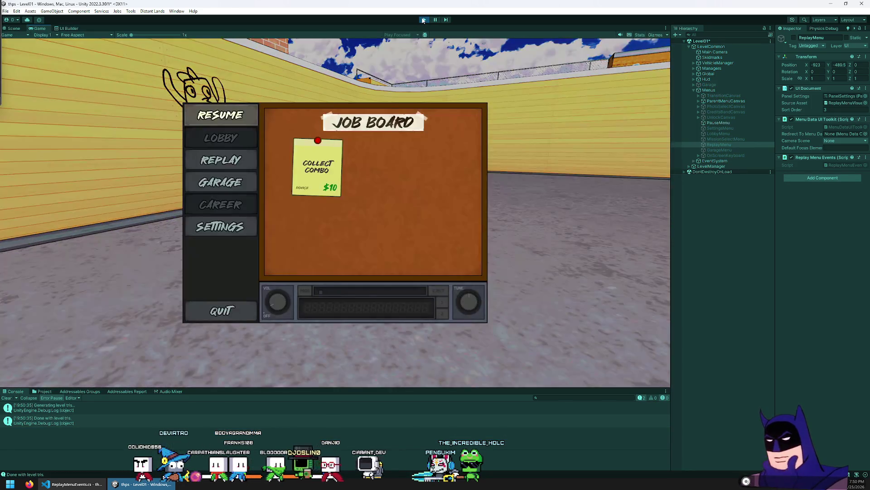
{"action": "key", "text": "Down"}
{"action": "key", "text": "Return"}
{"action": "key", "text": "F1"}
{"action": "key", "text": "Return"}
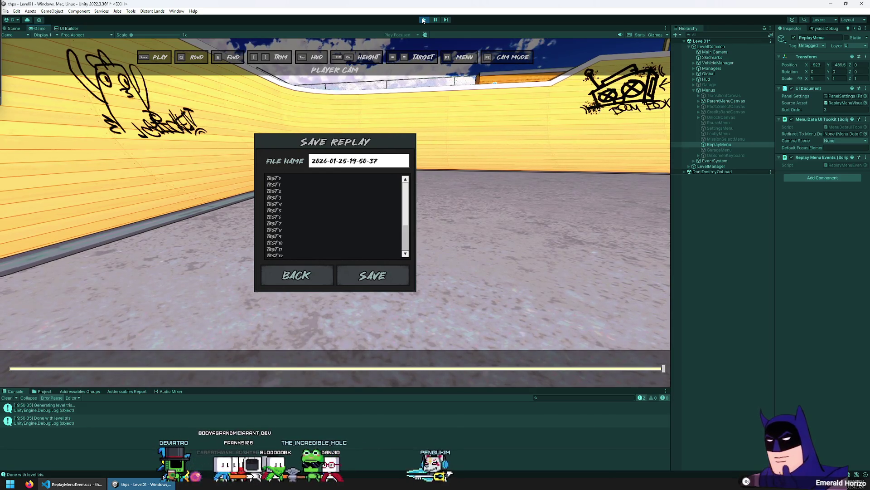
{"action": "key", "text": "Escape"}
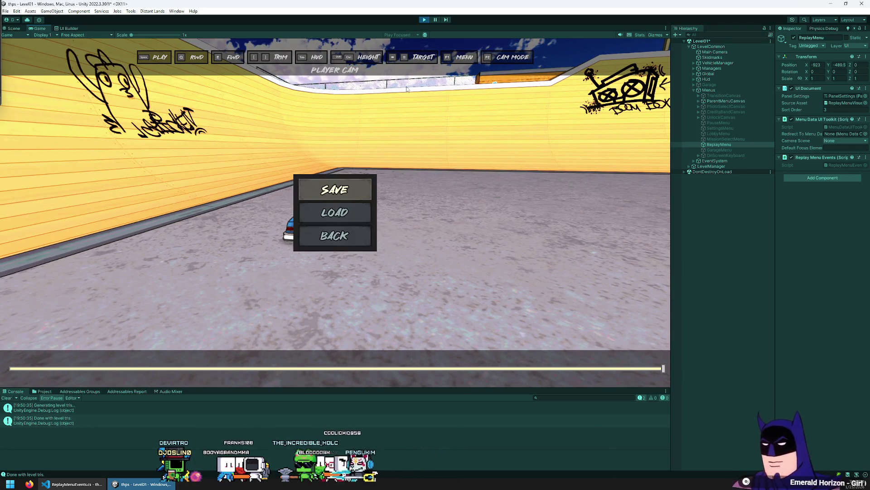
{"action": "key", "text": "Escape"}
{"action": "left_click", "coordinate": [423, 21]}
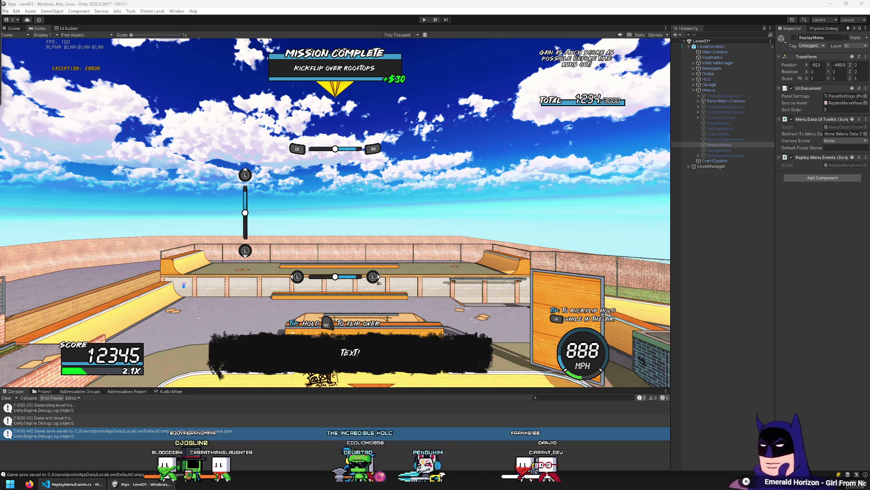
Switch to the Scene view and fly the camera past the skatepark's graffiti quarter-pipe and floor.
{"action": "left_click", "coordinate": [20, 28]}
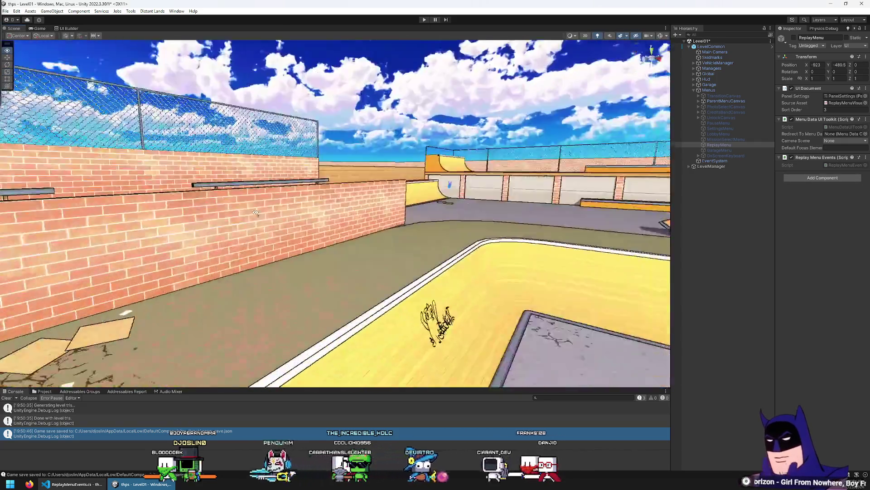
{"action": "mouse_move", "coordinate": [255, 213]}
{"action": "left_mouse_down"}
{"action": "mouse_move", "coordinate": [362, 236]}
{"action": "mouse_move", "coordinate": [412, 219]}
{"action": "mouse_move", "coordinate": [485, 249]}
{"action": "mouse_move", "coordinate": [431, 218]}
{"action": "mouse_move", "coordinate": [369, 216]}
{"action": "mouse_move", "coordinate": [398, 237]}
{"action": "mouse_move", "coordinate": [133, 224]}
{"action": "mouse_move", "coordinate": [313, 205]}
{"action": "left_mouse_up"}
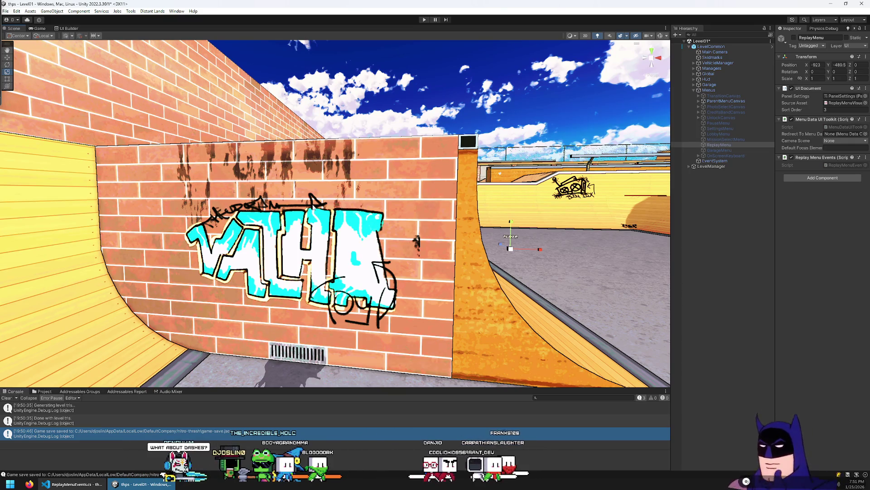
{"action": "mouse_move", "coordinate": [312, 206]}
{"action": "left_mouse_down"}
{"action": "mouse_move", "coordinate": [344, 289]}
{"action": "mouse_move", "coordinate": [319, 279]}
{"action": "left_mouse_up"}
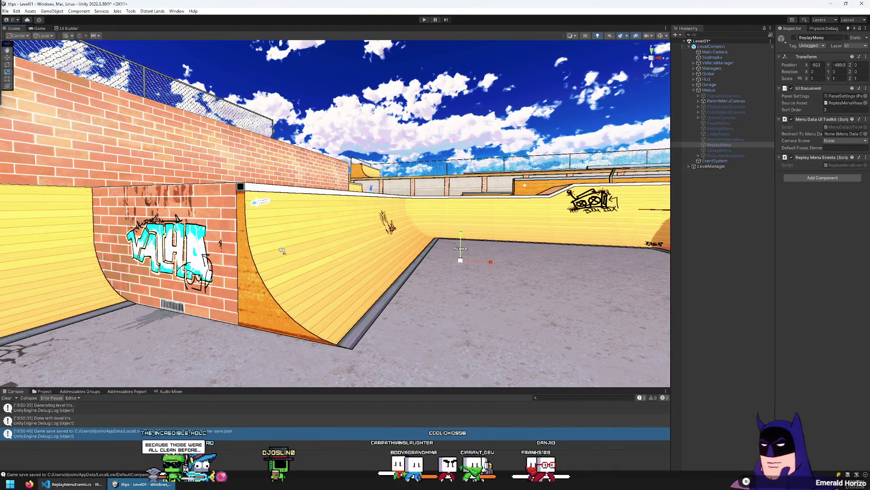
{"action": "mouse_move", "coordinate": [281, 250]}
{"action": "left_mouse_down"}
{"action": "mouse_move", "coordinate": [332, 187]}
{"action": "mouse_move", "coordinate": [247, 109]}
{"action": "left_mouse_up"}
{"action": "left_click", "coordinate": [230, 90]}
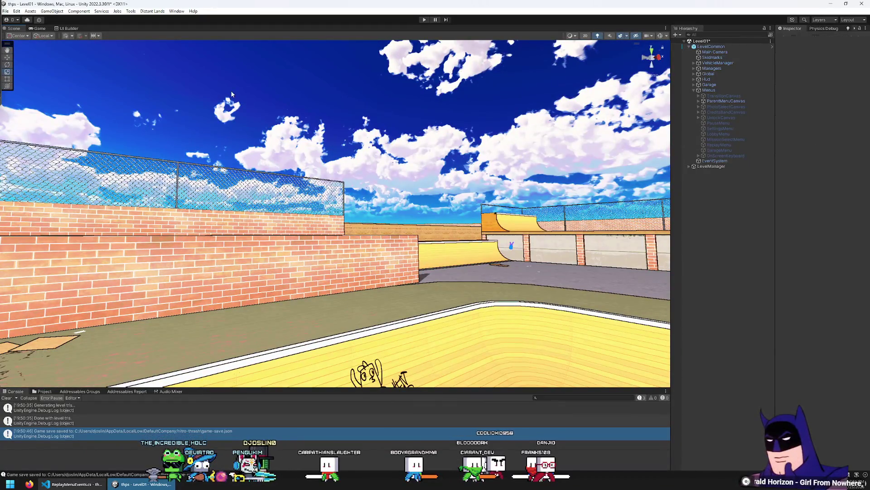
Change the GetTimestampString format to 'yyyy-MM-dd HH-mm-ss', save, and return to Unity.
{"action": "left_click", "coordinate": [77, 484]}
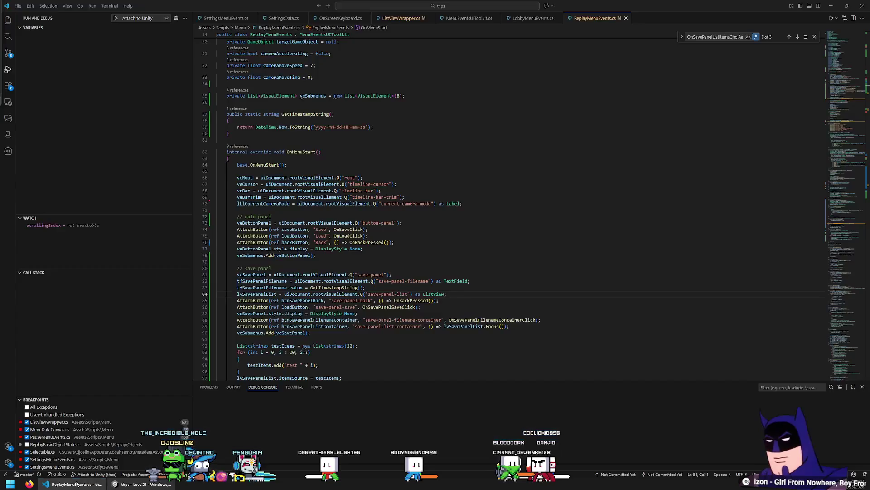
{"action": "scroll", "coordinate": [466, 202], "scroll_direction": "up", "scroll_amount": 3}
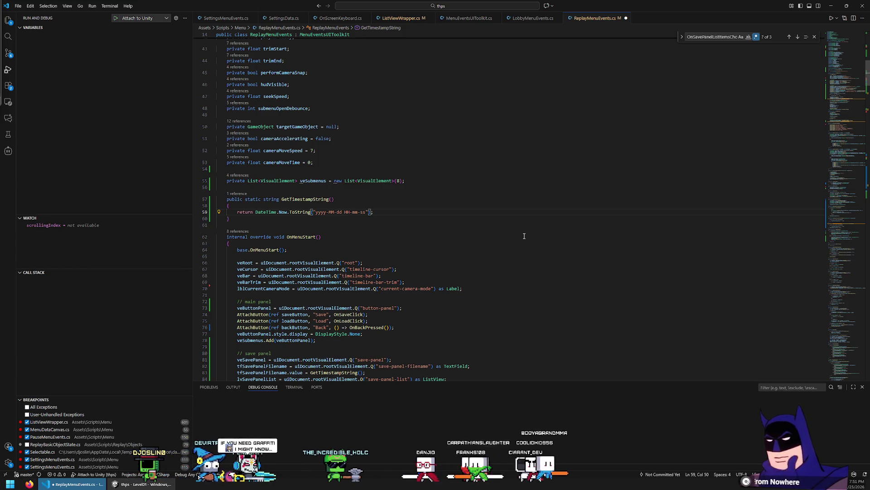
{"action": "key", "text": "Down"}
{"action": "key", "text": "Home"}
{"action": "key", "text": "Home"}
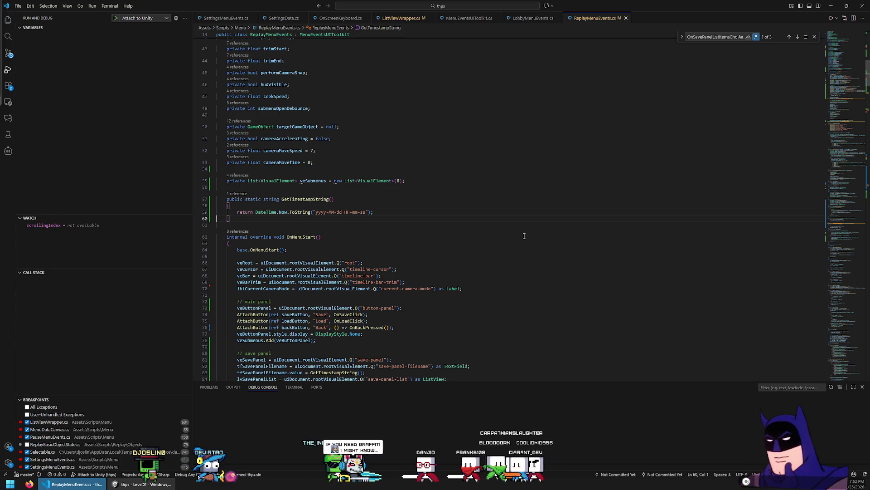
{"action": "key", "text": "alt+Tab"}
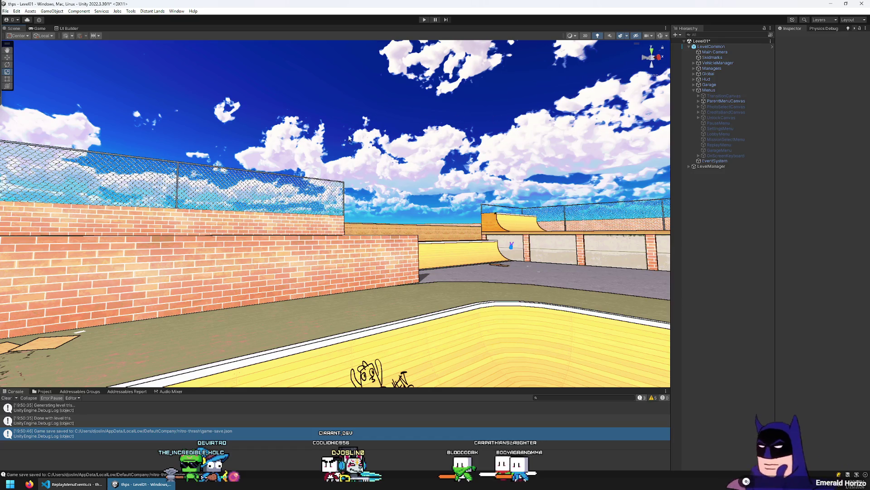
Open the Level02 scene from the Assets > Scenes folder in the Project tab.
{"action": "mouse_move", "coordinate": [335, 154]}
{"action": "left_mouse_down"}
{"action": "mouse_move", "coordinate": [269, 182]}
{"action": "mouse_move", "coordinate": [357, 167]}
{"action": "left_mouse_up"}
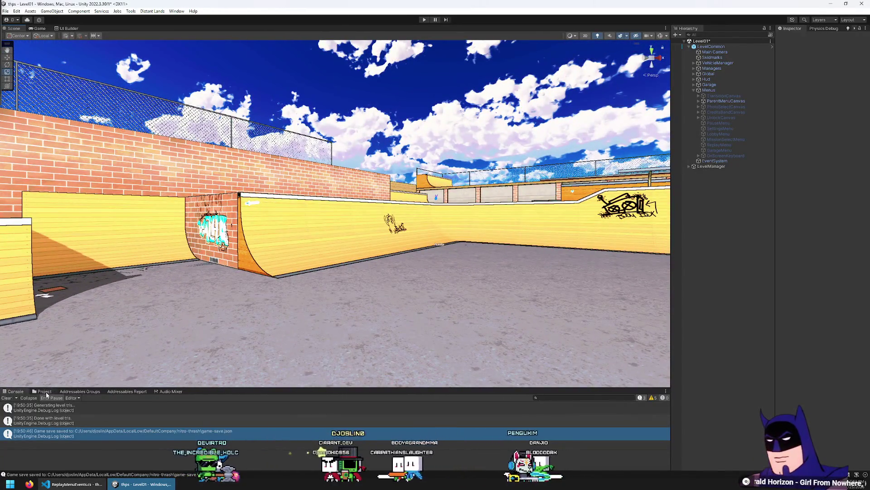
{"action": "left_click", "coordinate": [44, 392]}
{"action": "left_click", "coordinate": [29, 405]}
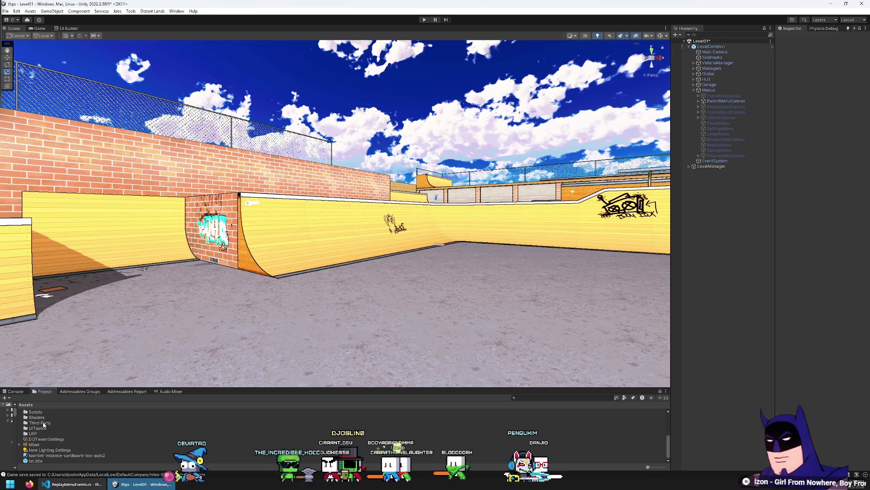
{"action": "scroll", "coordinate": [44, 424], "scroll_direction": "up", "scroll_amount": 3}
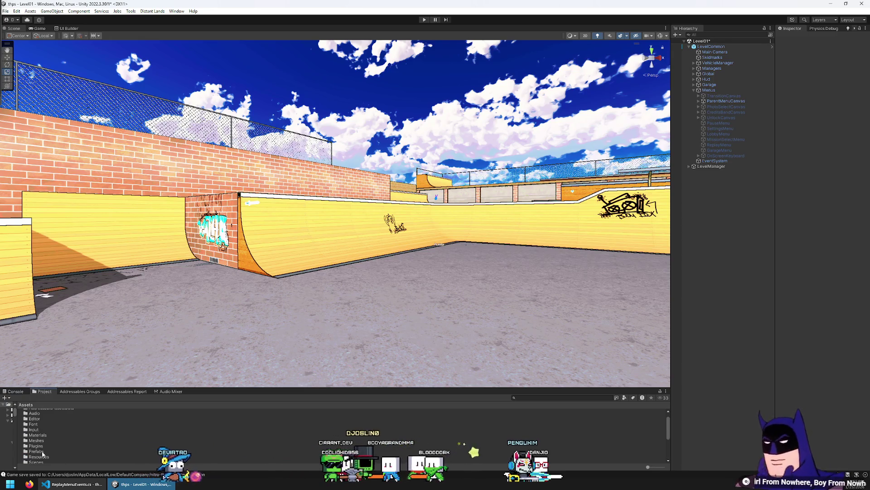
{"action": "double_click", "coordinate": [40, 441]}
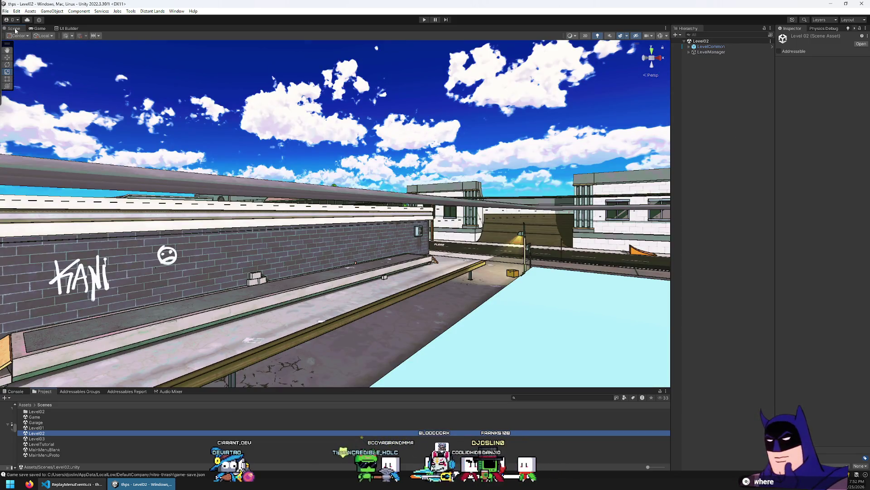
Maximize the Scene view to fly around Level02's streets and buildings, then restore the layout.
{"action": "double_click", "coordinate": [14, 28]}
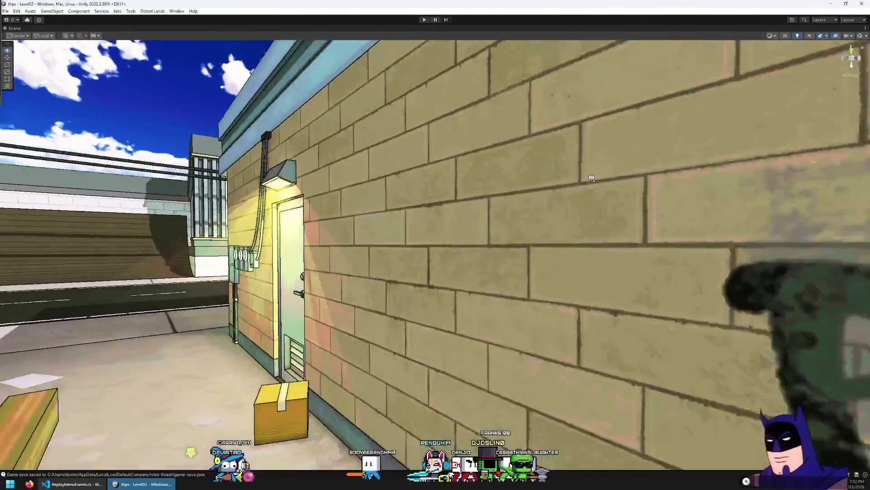
{"action": "mouse_move", "coordinate": [592, 177]}
{"action": "left_mouse_down"}
{"action": "mouse_move", "coordinate": [865, 178]}
{"action": "mouse_move", "coordinate": [722, 186]}
{"action": "mouse_move", "coordinate": [839, 193]}
{"action": "mouse_move", "coordinate": [733, 185]}
{"action": "mouse_move", "coordinate": [766, 185]}
{"action": "mouse_move", "coordinate": [799, 185]}
{"action": "mouse_move", "coordinate": [44, 181]}
{"action": "left_mouse_up"}
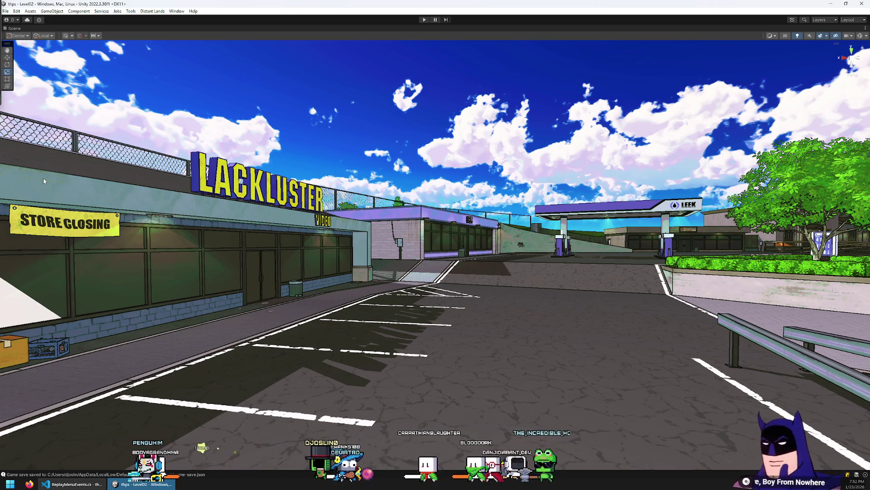
{"action": "mouse_move", "coordinate": [16, 286]}
{"action": "left_mouse_down"}
{"action": "mouse_move", "coordinate": [165, 277]}
{"action": "mouse_move", "coordinate": [198, 257]}
{"action": "mouse_move", "coordinate": [197, 303]}
{"action": "left_mouse_up"}
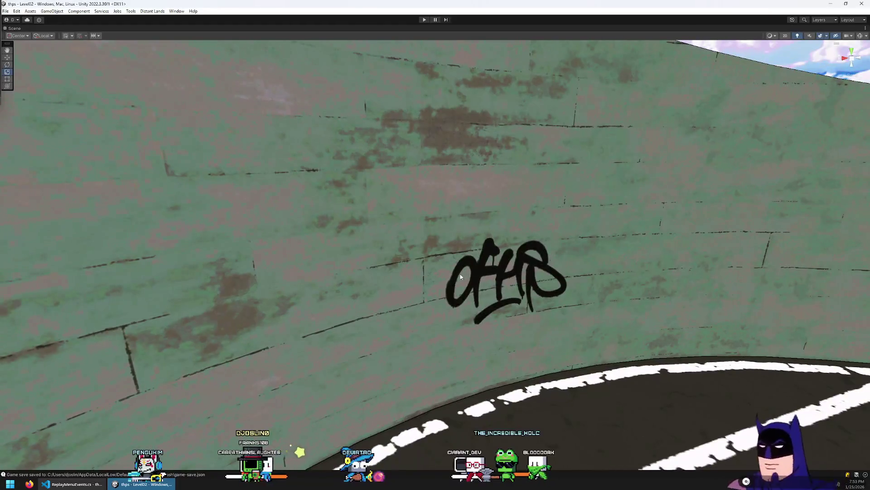
{"action": "mouse_move", "coordinate": [539, 248]}
{"action": "left_mouse_down"}
{"action": "mouse_move", "coordinate": [455, 219]}
{"action": "mouse_move", "coordinate": [382, 221]}
{"action": "mouse_move", "coordinate": [489, 208]}
{"action": "mouse_move", "coordinate": [472, 225]}
{"action": "mouse_move", "coordinate": [711, 205]}
{"action": "mouse_move", "coordinate": [614, 224]}
{"action": "mouse_move", "coordinate": [825, 220]}
{"action": "mouse_move", "coordinate": [817, 222]}
{"action": "mouse_move", "coordinate": [791, 222]}
{"action": "mouse_move", "coordinate": [849, 198]}
{"action": "mouse_move", "coordinate": [7, 187]}
{"action": "mouse_move", "coordinate": [36, 175]}
{"action": "mouse_move", "coordinate": [5, 214]}
{"action": "mouse_move", "coordinate": [855, 215]}
{"action": "mouse_move", "coordinate": [710, 227]}
{"action": "mouse_move", "coordinate": [448, 105]}
{"action": "left_mouse_up"}
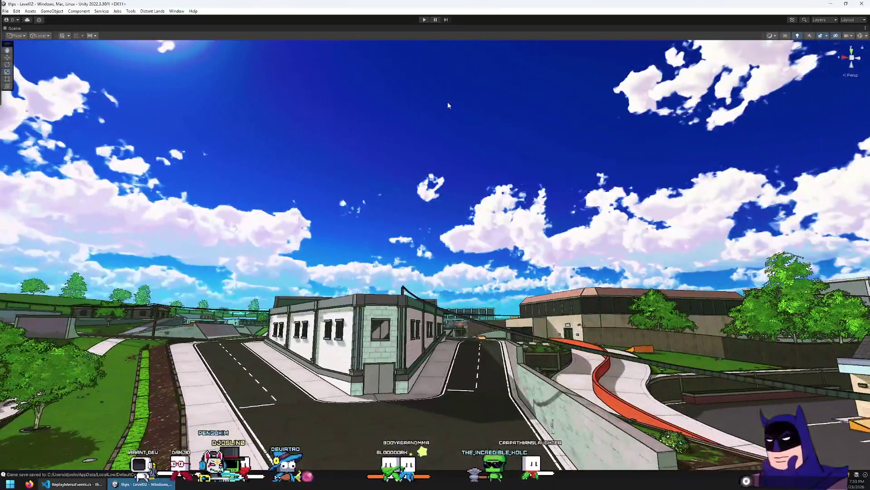
{"action": "double_click", "coordinate": [7, 29]}
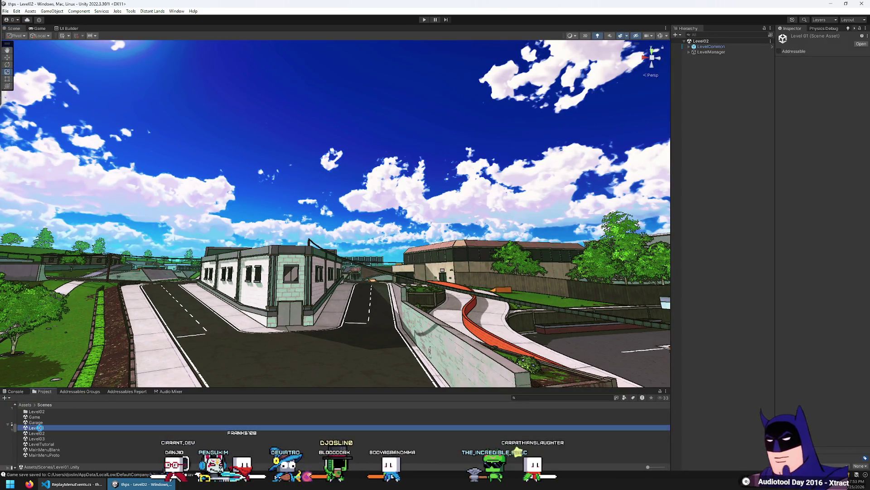
Open the Level01 scene, fly the camera into the skatepark, and save the scene.
{"action": "double_click", "coordinate": [37, 427]}
{"action": "mouse_move", "coordinate": [416, 142]}
{"action": "left_mouse_down"}
{"action": "mouse_move", "coordinate": [494, 185]}
{"action": "mouse_move", "coordinate": [751, 175]}
{"action": "mouse_move", "coordinate": [316, 236]}
{"action": "left_mouse_up"}
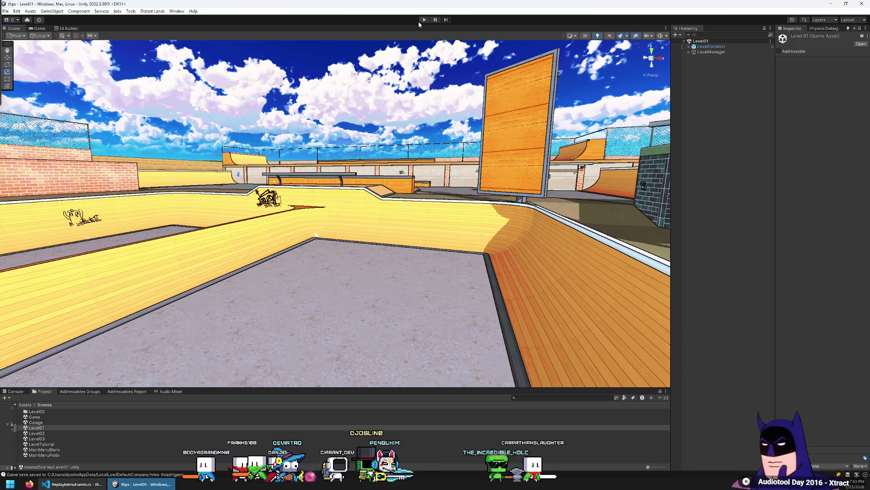
{"action": "left_click", "coordinate": [6, 10]}
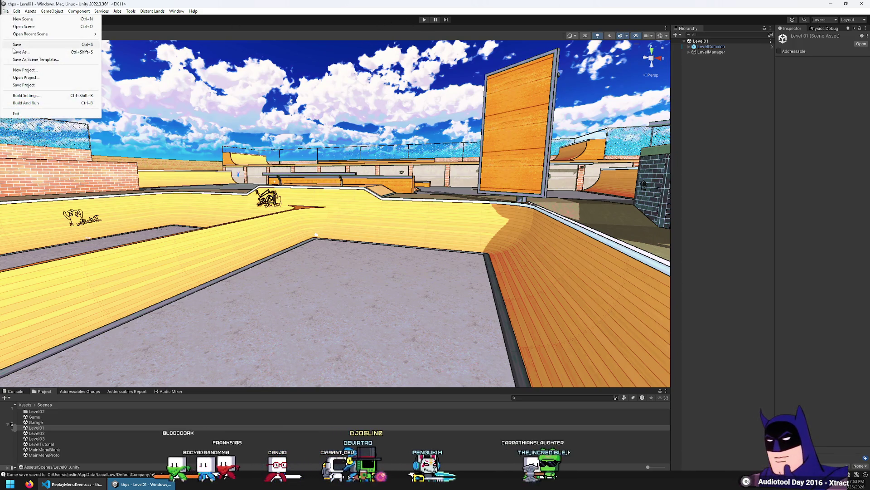
{"action": "left_click", "coordinate": [27, 44]}
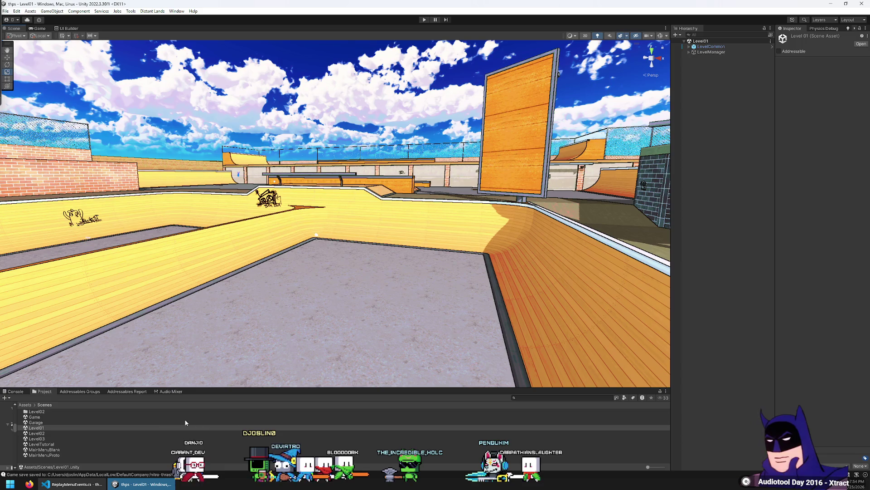
Back in VS Code, close every open file except ReplayMenuEvents.cs.
{"action": "key", "text": "alt+Tab"}
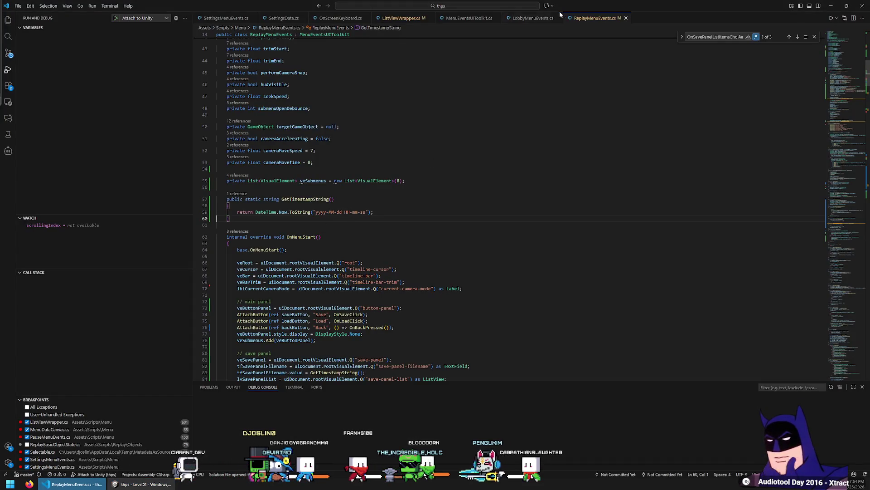
{"action": "right_click", "coordinate": [590, 21]}
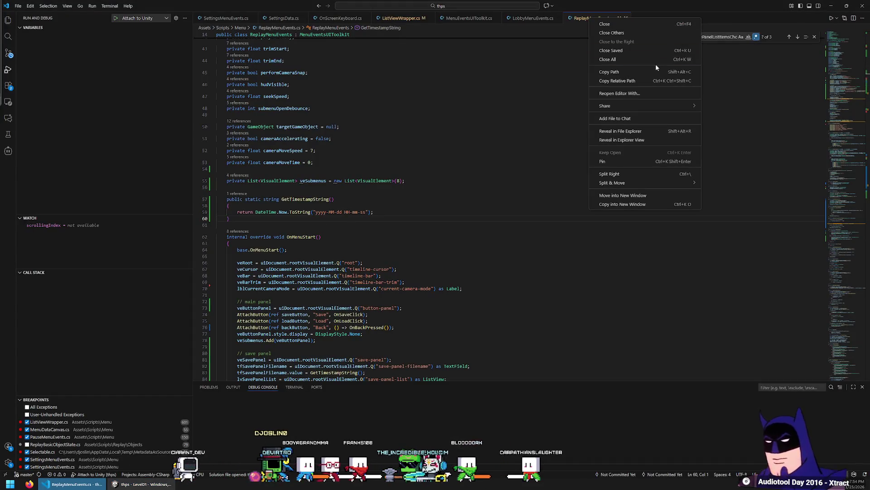
{"action": "left_click", "coordinate": [628, 33]}
Go to the OnSavePanelSaveClick definition and place the caret after the trimmedRc line.
{"action": "scroll", "coordinate": [423, 178], "scroll_direction": "down", "scroll_amount": 10}
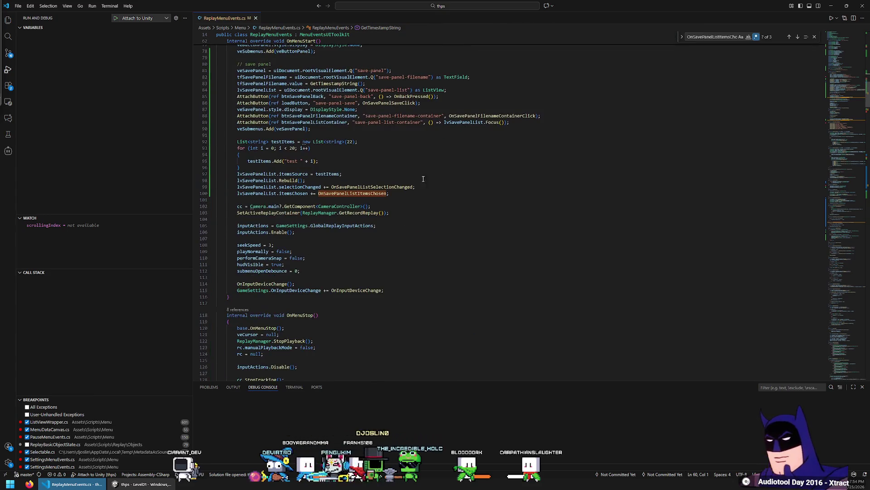
{"action": "left_click", "coordinate": [252, 110]}
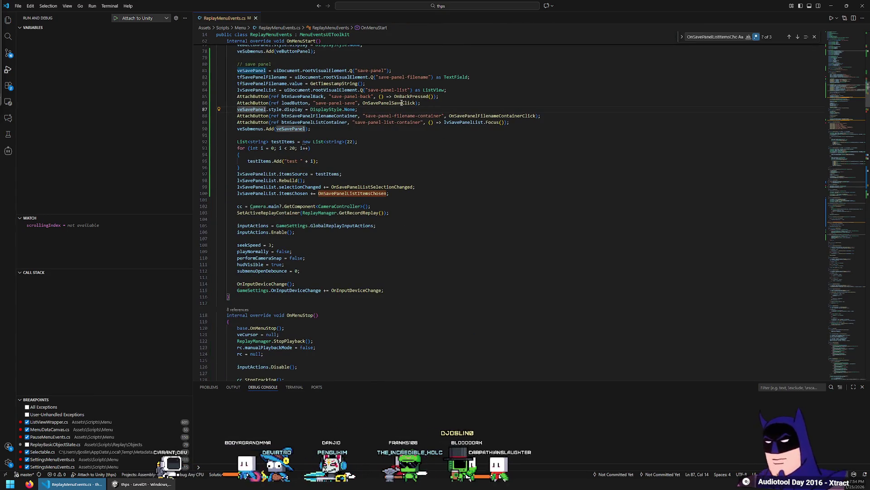
{"action": "left_click", "coordinate": [379, 104], "text": "ctrl"}
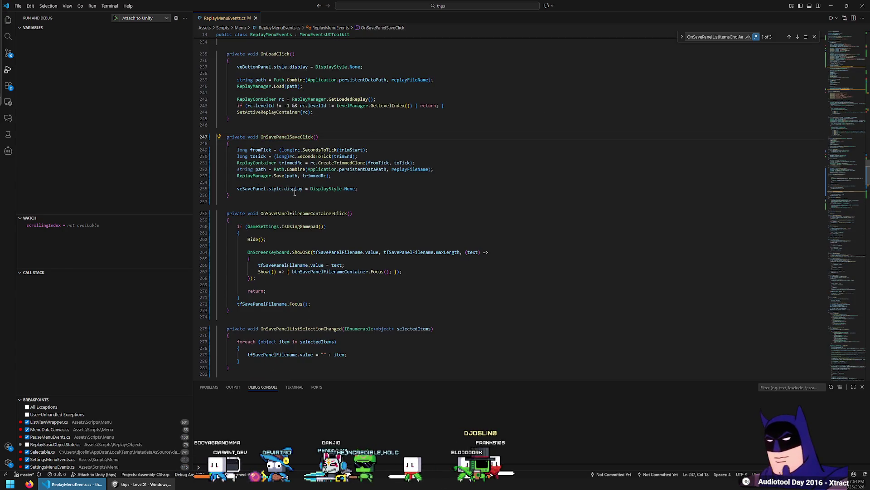
{"action": "left_click", "coordinate": [269, 176]}
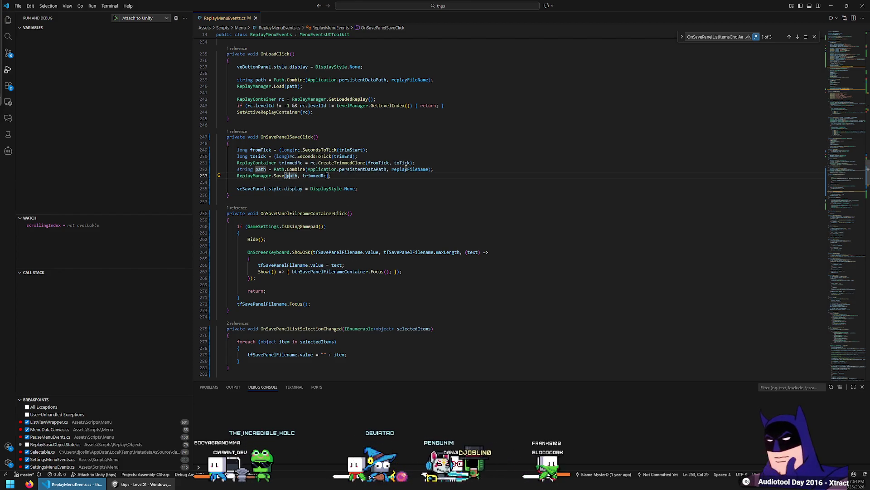
{"action": "mouse_move", "coordinate": [406, 168]}
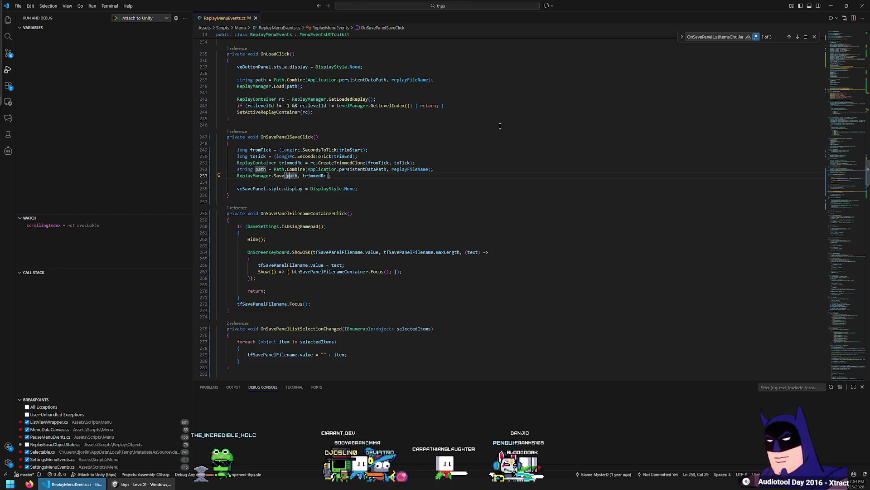
{"action": "left_click", "coordinate": [442, 169]}
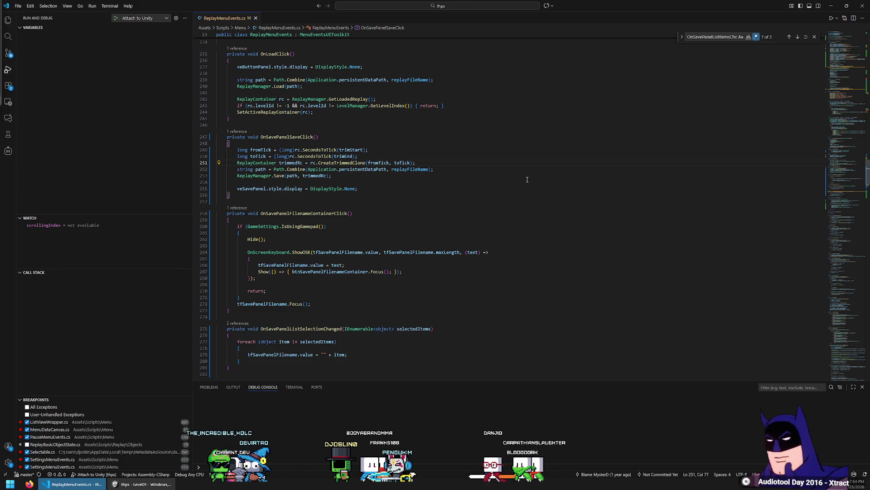
Add a LevelManager.GetLevelIndex() call on a new line below the trimmedRc line.
{"action": "key", "text": "Return"}
{"action": "type", "text": "LevelManager."}
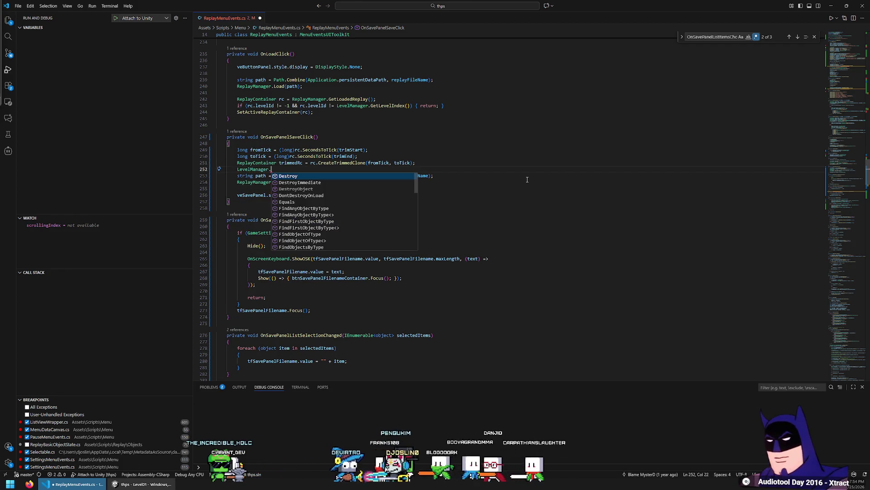
{"action": "type", "text": "curren"}
{"action": "key", "text": "BackSpace"}
{"action": "key", "text": "BackSpace"}
{"action": "key", "text": "BackSpace"}
{"action": "key", "text": "ctrl+space"}
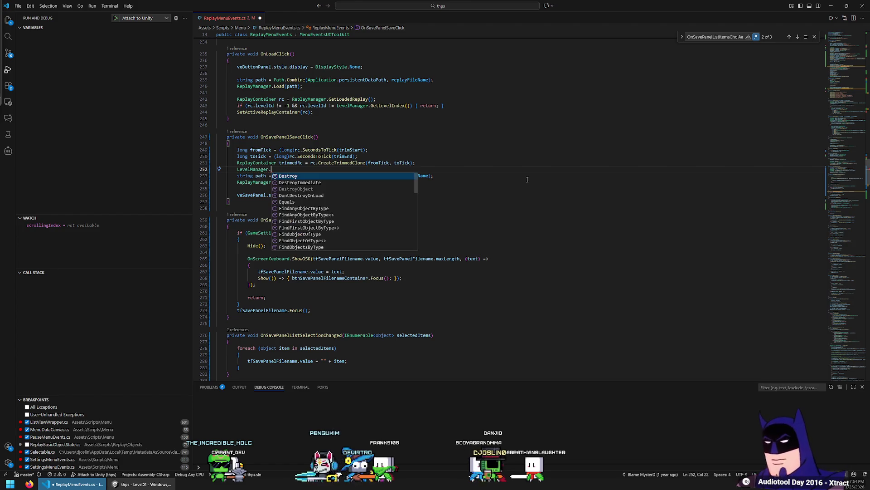
{"action": "key", "text": "Down"}
{"action": "key", "text": "Down"}
{"action": "key", "text": "Down"}
{"action": "key", "text": "Down"}
{"action": "key", "text": "Down"}
{"action": "key", "text": "Down"}
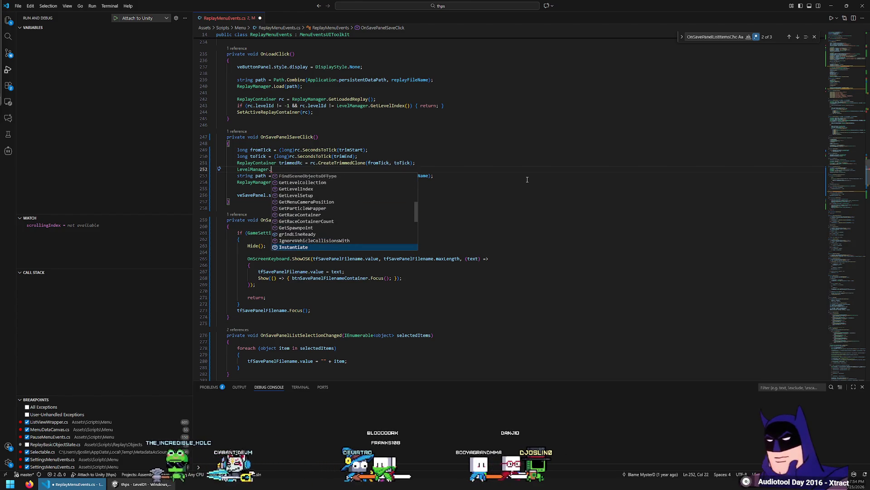
{"action": "key", "text": "Up"}
{"action": "key", "text": "Up"}
{"action": "key", "text": "Up"}
{"action": "key", "text": "Tab"}
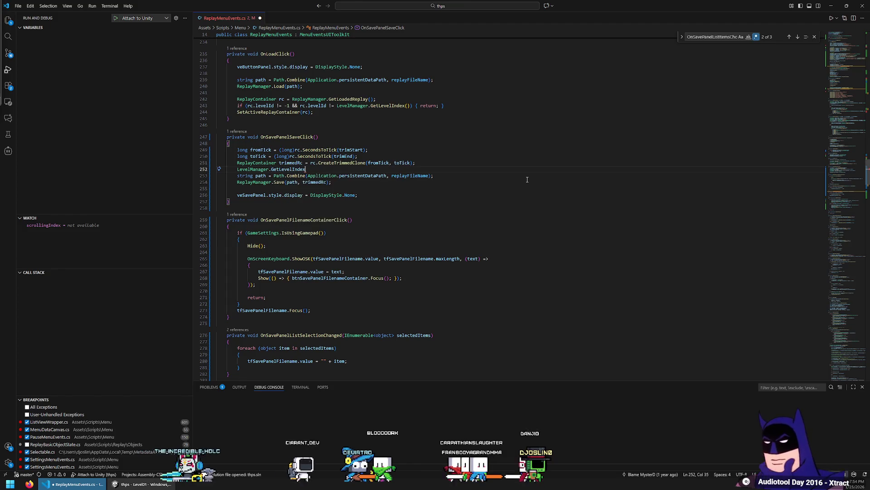
{"action": "type", "text": "();"}
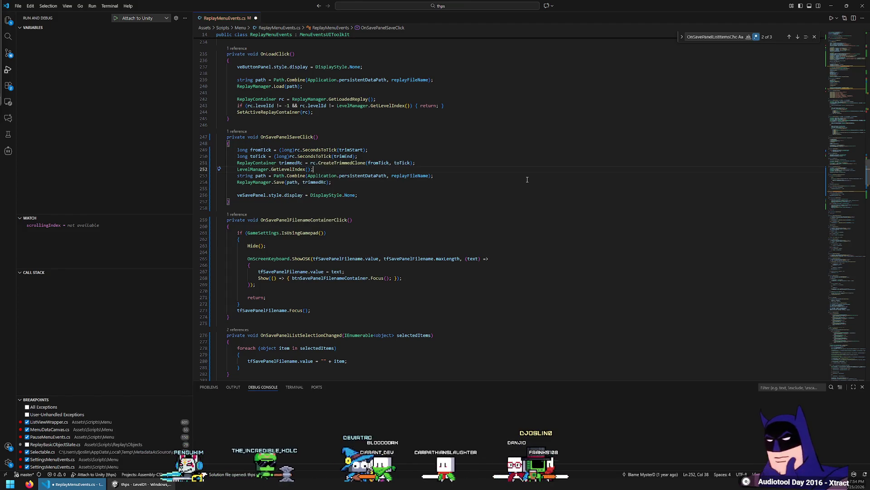
{"action": "key", "text": "ctrl+shift+Return"}
{"action": "key", "text": "Return"}
{"action": "type", "text": "string "}
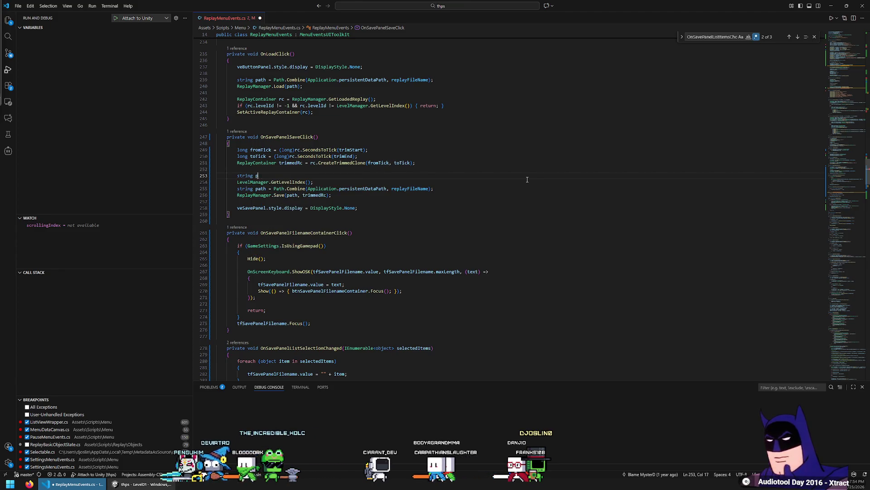
{"action": "type", "text": "path"}
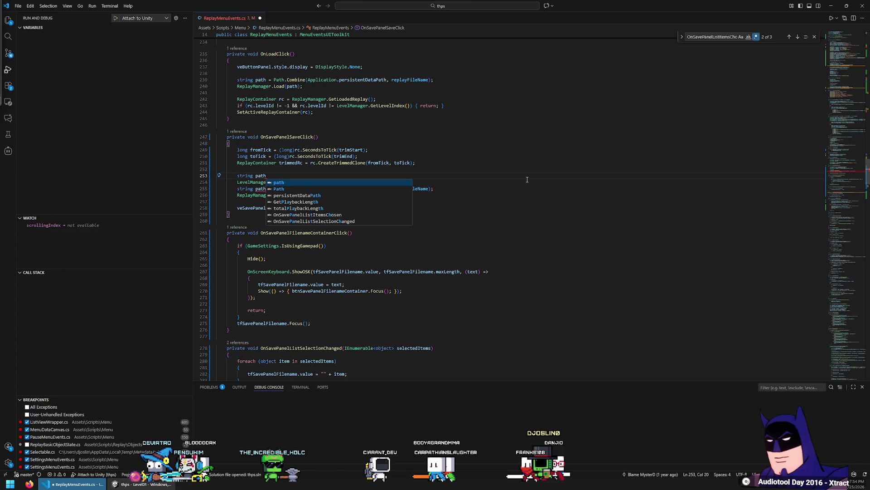
{"action": "key", "text": "ctrl+z"}
{"action": "key", "text": "ctrl+z"}
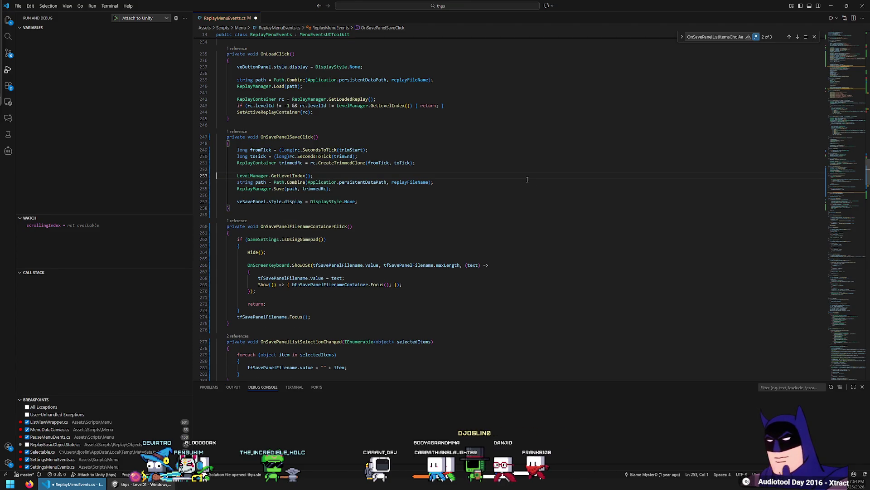
Insert "replay" and "" + LevelManager.GetLevelIndex() into Path.Combine, then look up replayFileName's declaration.
{"action": "key", "text": "Home"}
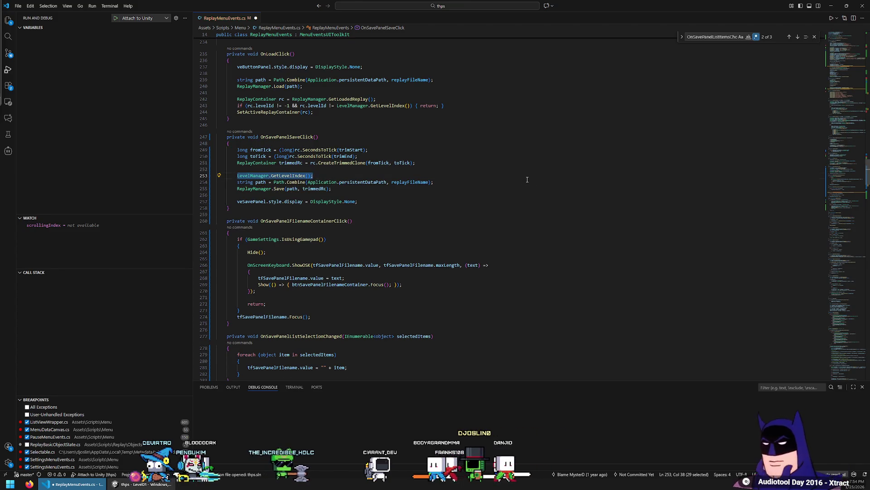
{"action": "key", "text": "Down"}
{"action": "key", "text": "ctrl+Right"}
{"action": "key", "text": "ctrl+Right"}
{"action": "key", "text": "ctrl+Right"}
{"action": "type", "text": "\"replay"}
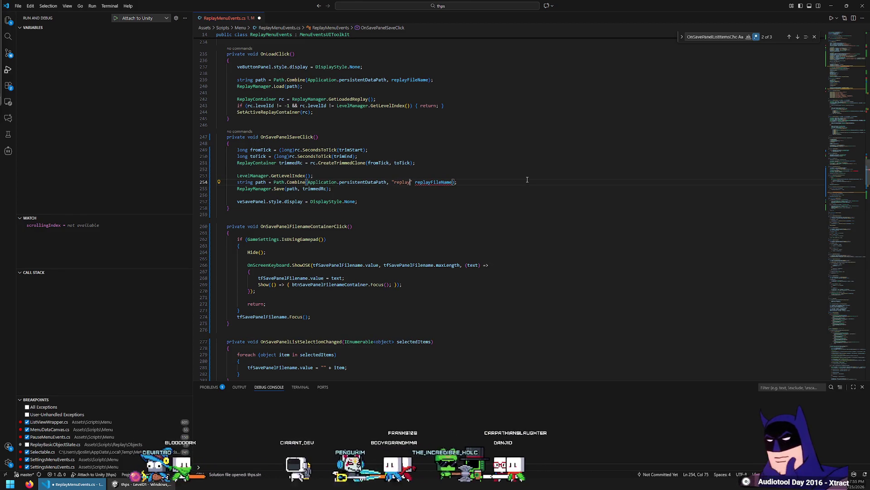
{"action": "type", "text": "\","}
{"action": "key", "text": "Escape"}
{"action": "key", "text": "Up"}
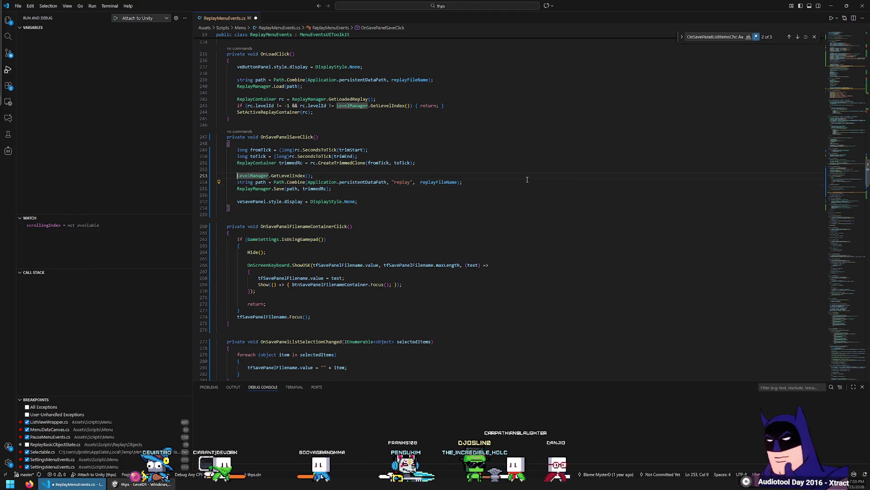
{"action": "key", "text": "Down"}
{"action": "key", "text": "Right"}
{"action": "type", "text": "\"\"LevelManager.GetLevelIndex("}
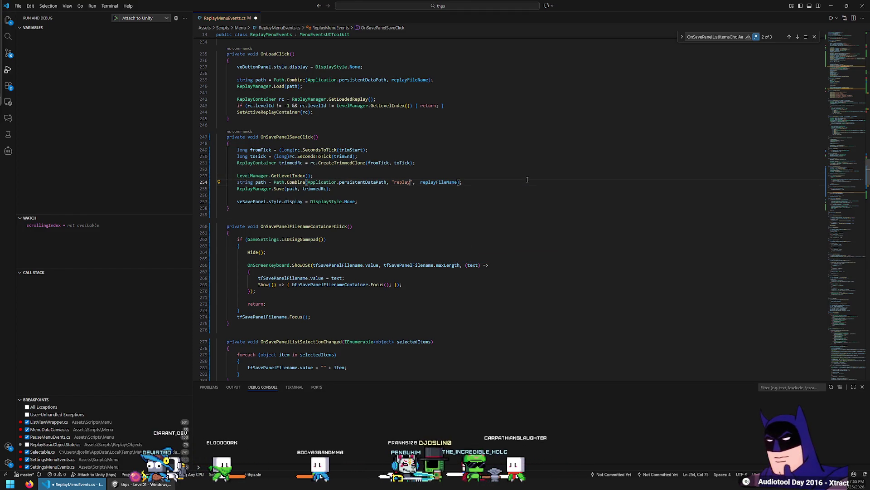
{"action": "key", "text": "ctrl+z"}
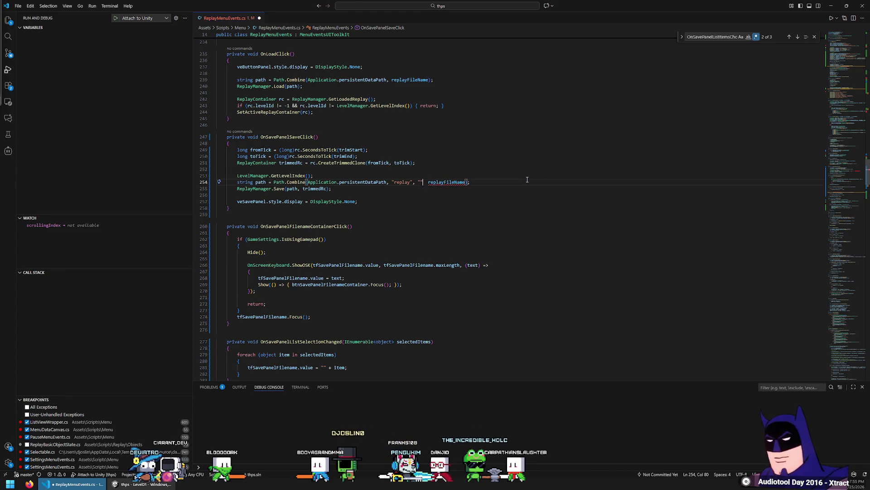
{"action": "type", "text": "+ LevelManager.GetLevelIndex(),"}
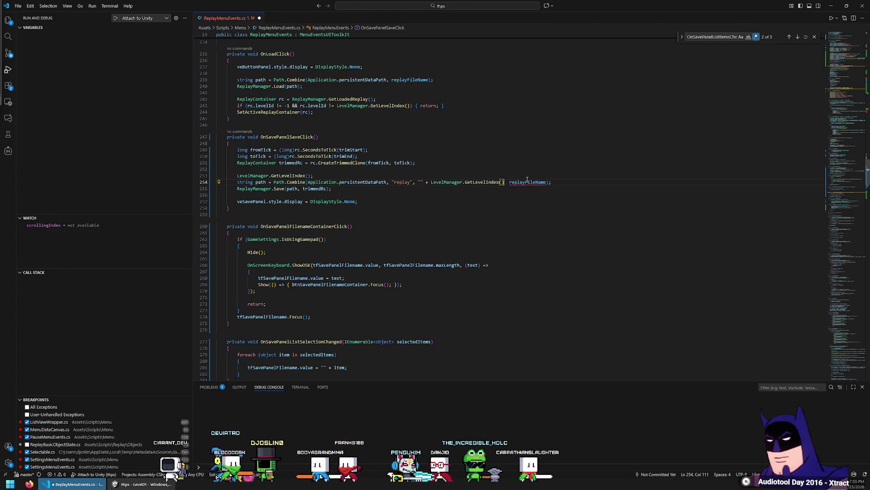
{"action": "key", "text": "Delete"}
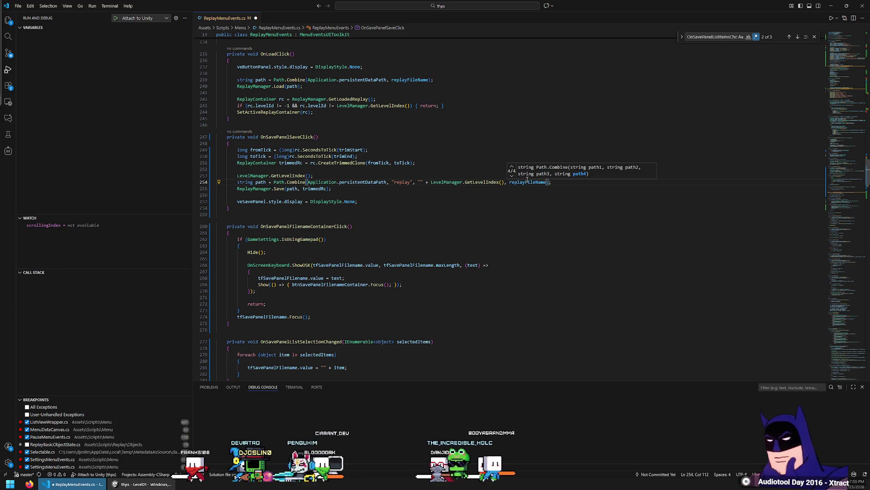
{"action": "key", "text": "Right"}
{"action": "key", "text": "Right"}
{"action": "key", "text": "Right"}
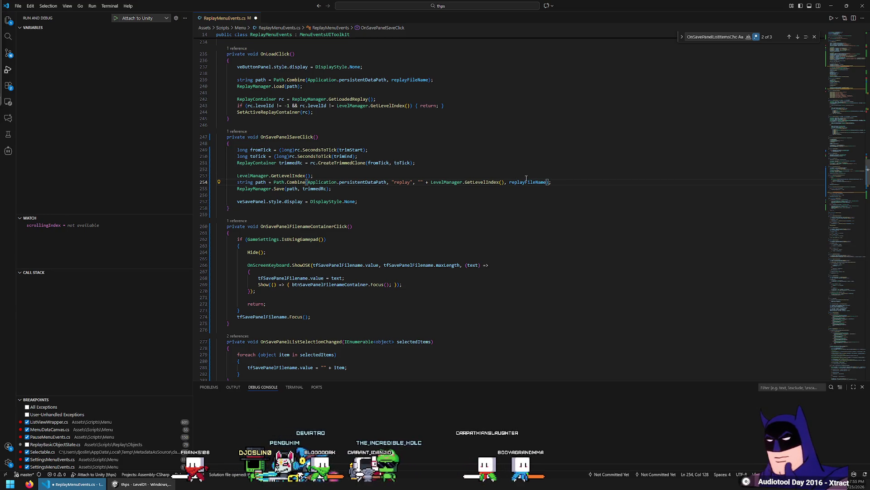
{"action": "left_click", "coordinate": [527, 182], "text": "ctrl"}
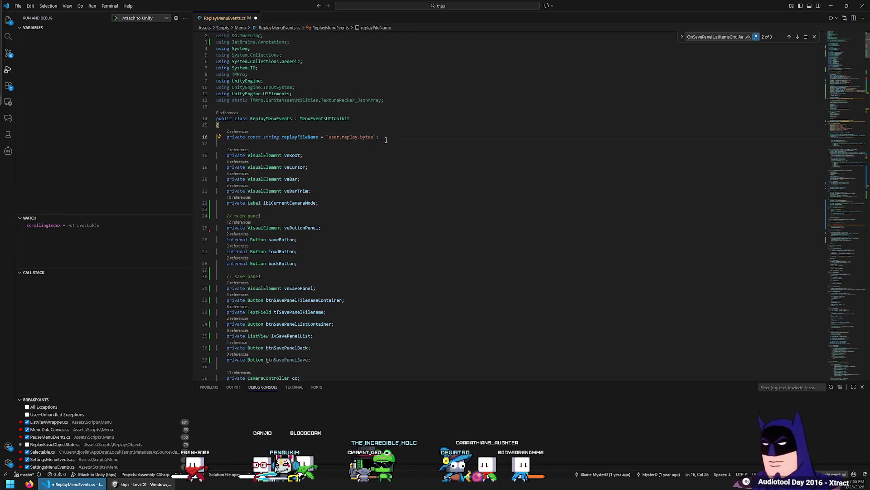
Replace replayFileName in the Path.Combine call with tfSavePanelFilename.value.
{"action": "key", "text": "alt+Left"}
{"action": "double_click", "coordinate": [526, 209]}
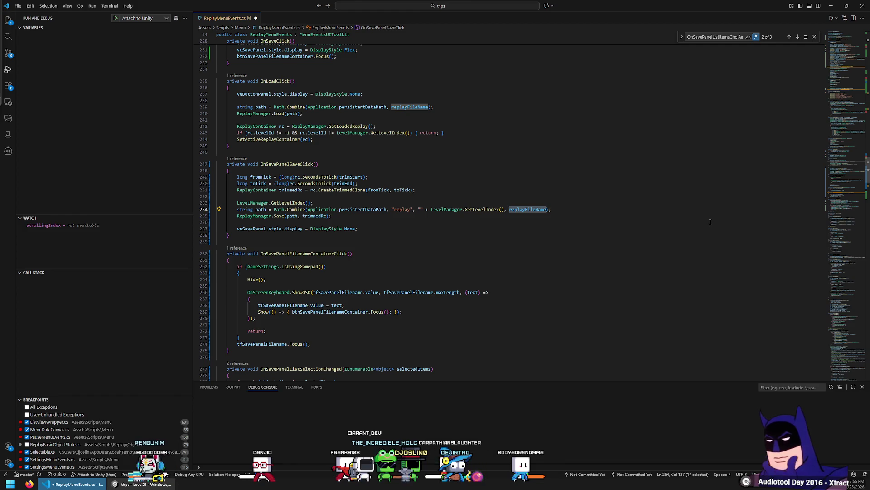
{"action": "type", "text": "tf"}
{"action": "key", "text": "Tab"}
{"action": "type", "text": ".value"}
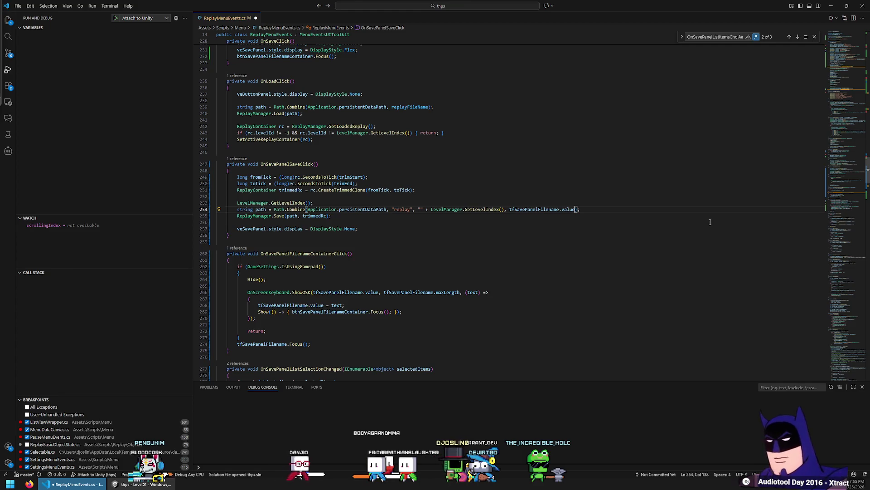
Delete the leftover standalone LevelManager.GetLevelIndex() line.
{"action": "key", "text": "ctrl+Left"}
{"action": "key", "text": "ctrl+Left"}
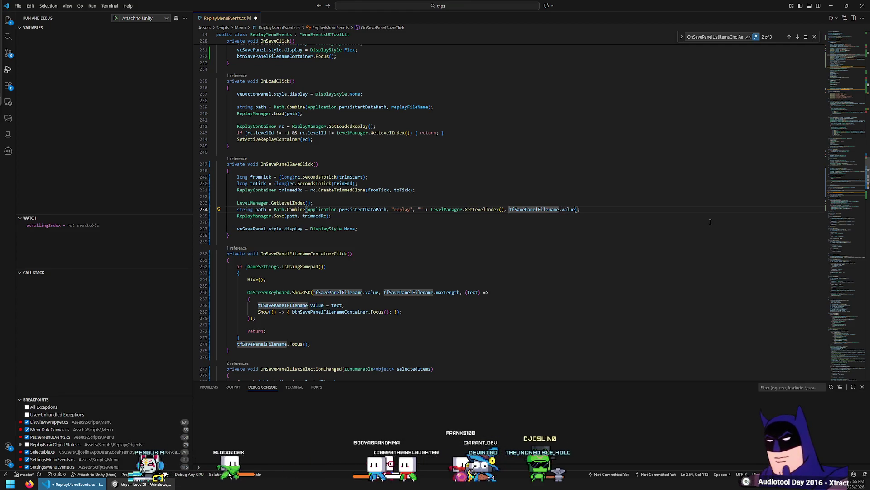
{"action": "key", "text": "Up"}
{"action": "key", "text": "Up"}
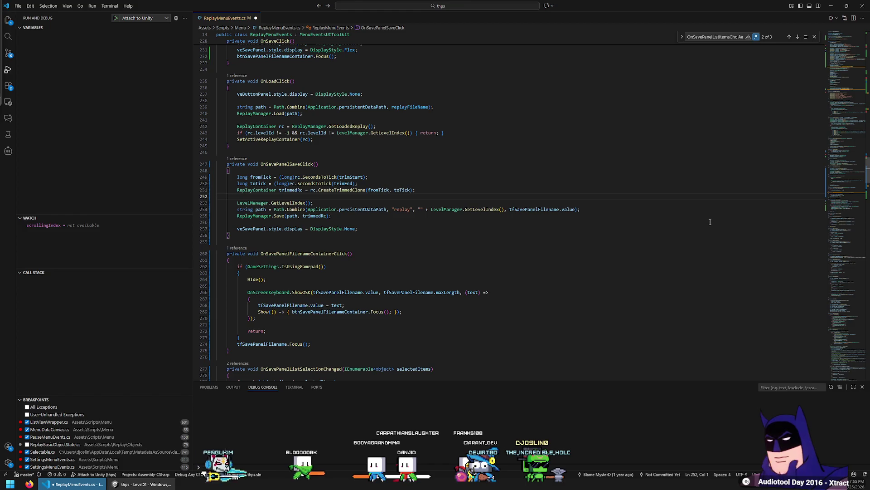
{"action": "key", "text": "Down"}
{"action": "key", "text": "ctrl+shift+k"}
{"action": "key", "text": "Up"}
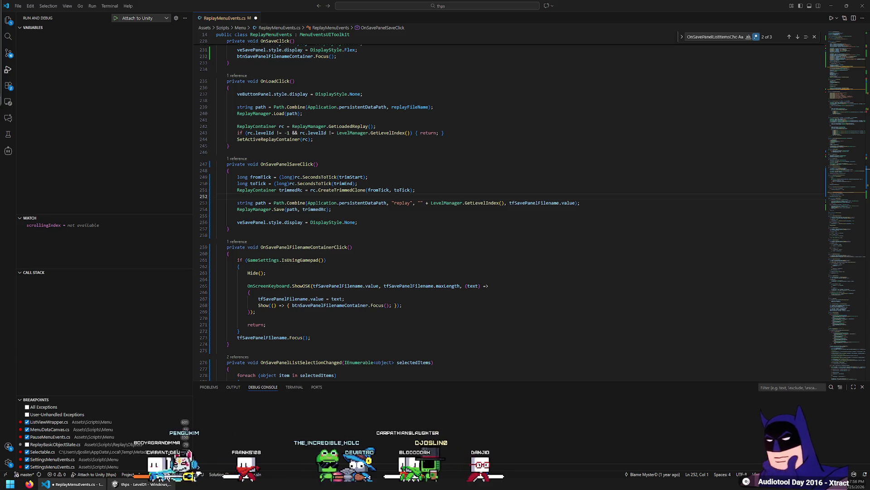
Open MathUtil.cs through quick-open search for 'util'.
{"action": "left_click", "coordinate": [466, 153]}
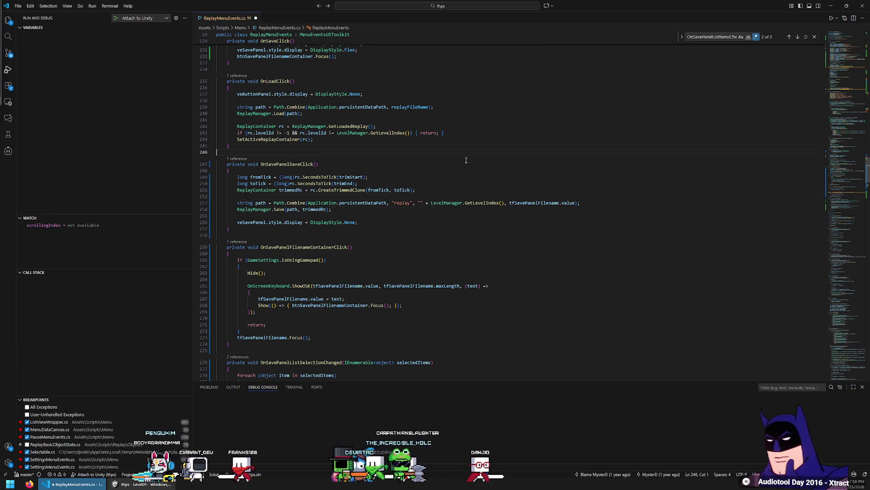
{"action": "key", "text": "ctrl+p"}
{"action": "type", "text": "util"}
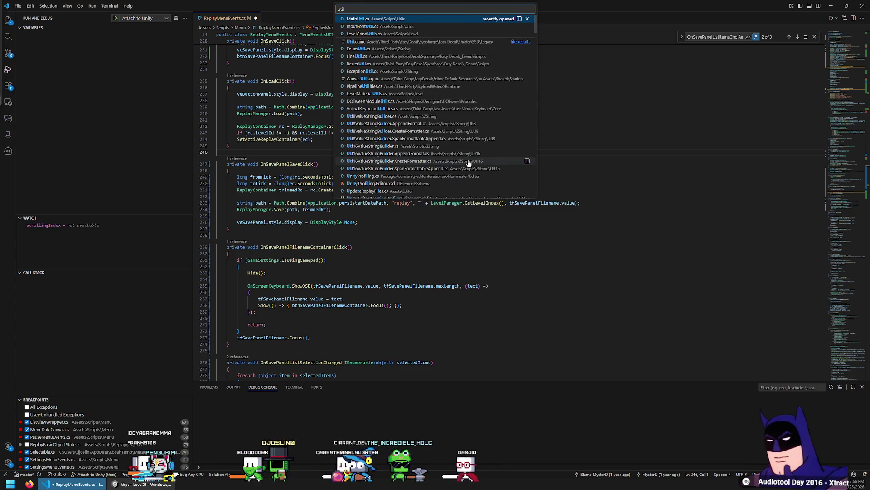
{"action": "key", "text": "Return"}
Browse the Utils folder without opening anything, then return to ReplayMenuEvents.cs.
{"action": "key", "text": "ctrl+o"}
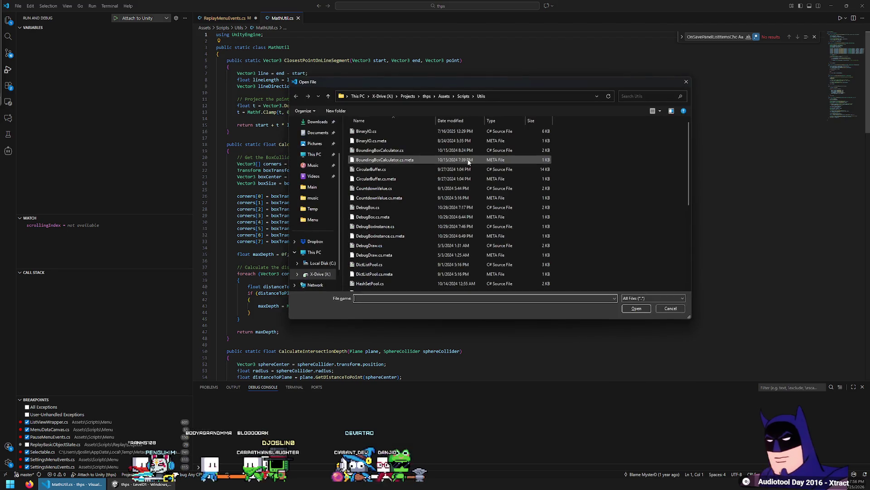
{"action": "scroll", "coordinate": [521, 167], "scroll_direction": "down", "scroll_amount": 6}
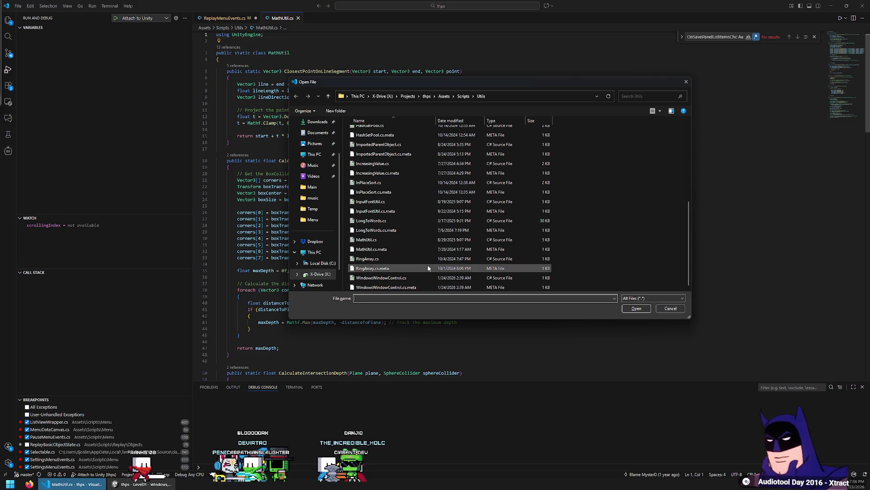
{"action": "scroll", "coordinate": [408, 226], "scroll_direction": "up", "scroll_amount": 6}
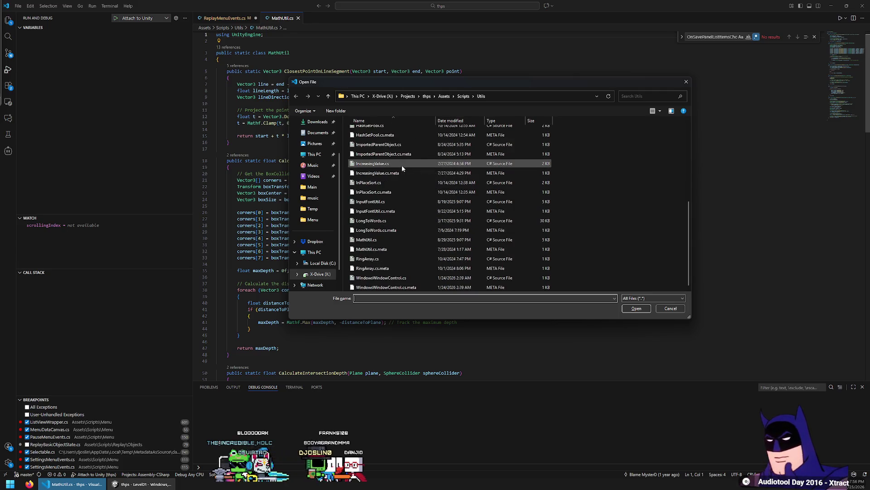
{"action": "scroll", "coordinate": [665, 307], "scroll_direction": "down", "scroll_amount": 5}
{"action": "left_click", "coordinate": [665, 308]}
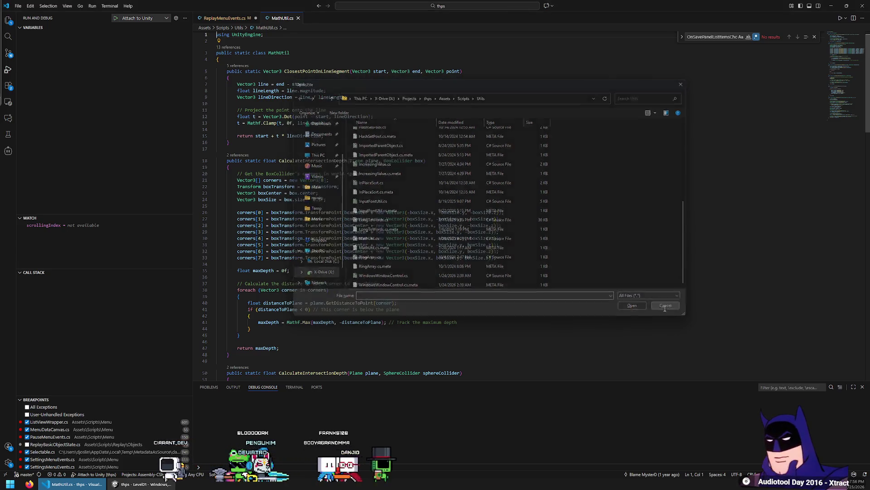
{"action": "left_click", "coordinate": [224, 18]}
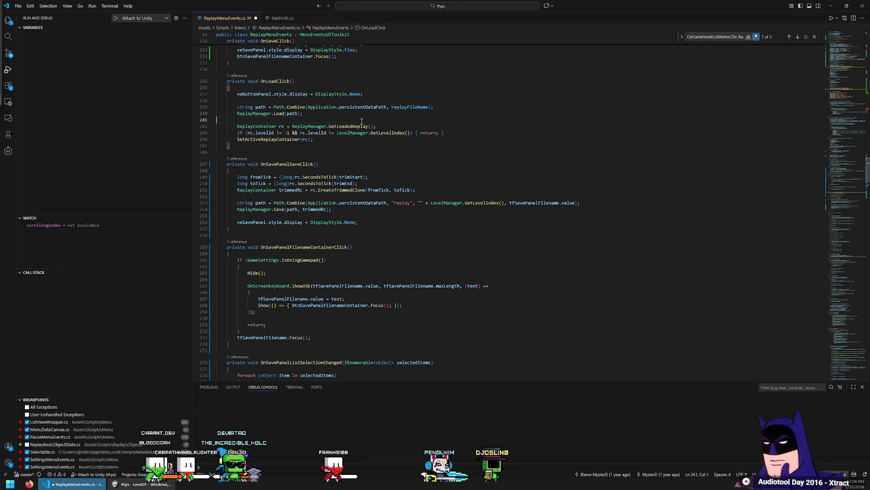
{"action": "left_click", "coordinate": [388, 196]}
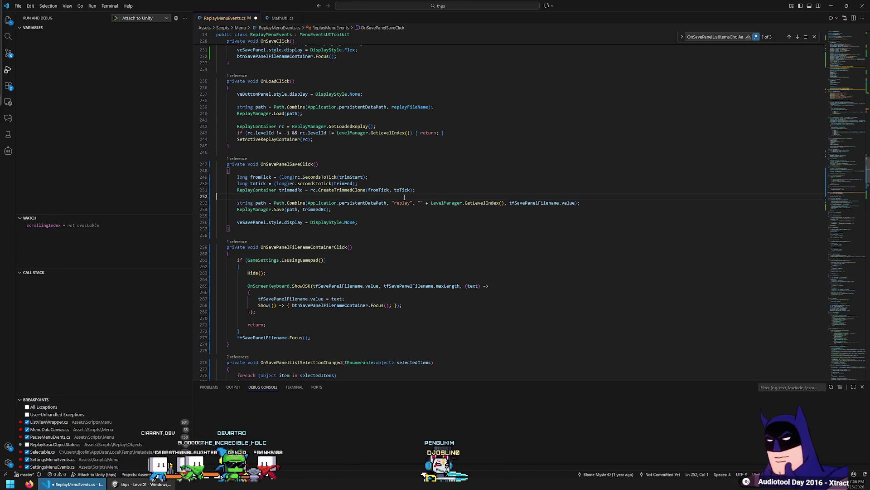
{"action": "key", "text": "Return"}
{"action": "type", "text": "Path.se"}
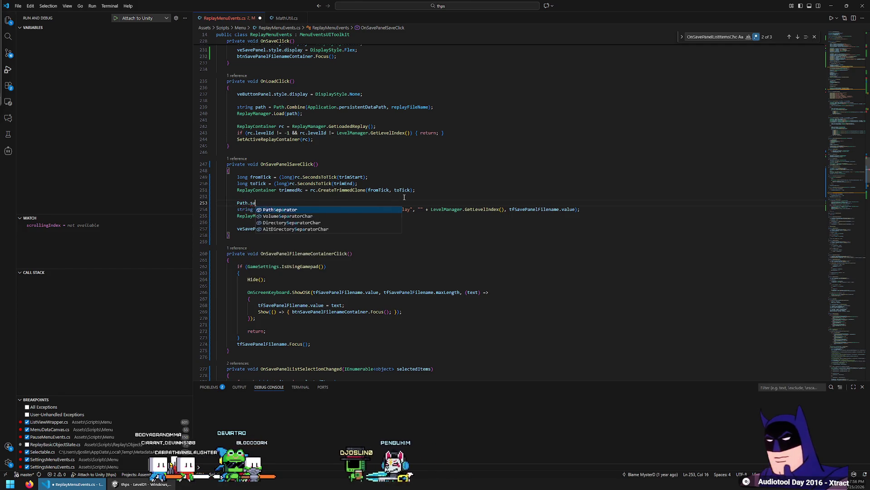
{"action": "key", "text": "Escape"}
{"action": "type", "text": ".inval"}
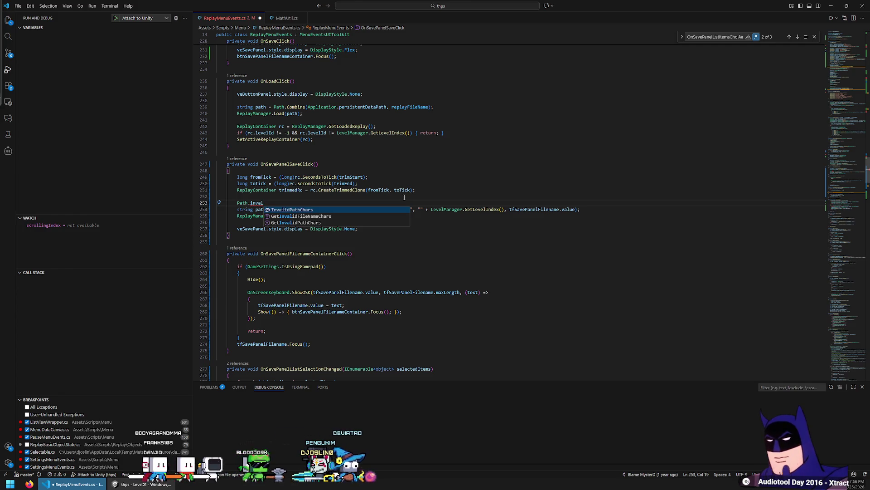
{"action": "key", "text": "Escape"}
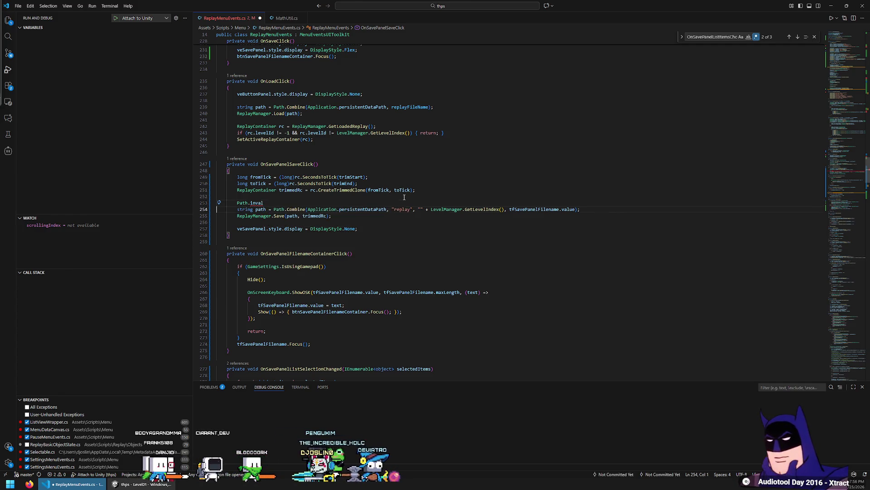
{"action": "key", "text": "ctrl+shift+k"}
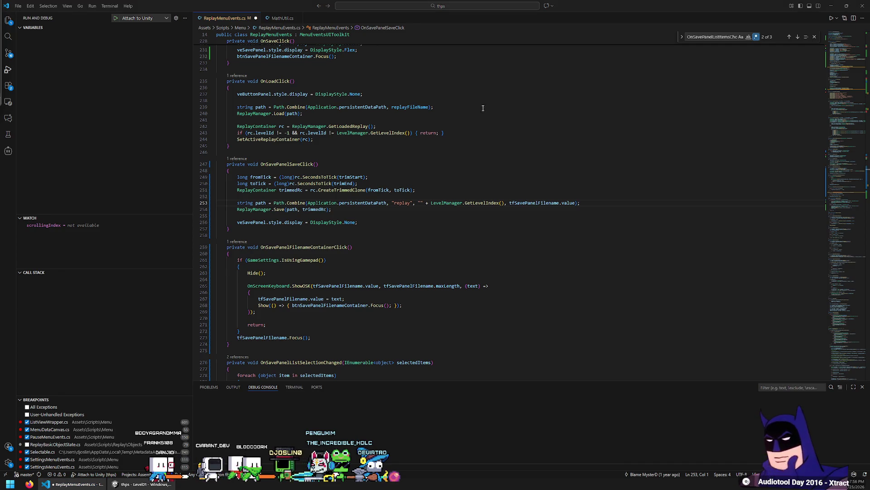
{"action": "left_click", "coordinate": [286, 266]}
{"action": "scroll", "coordinate": [286, 187], "scroll_direction": "up", "scroll_amount": 20}
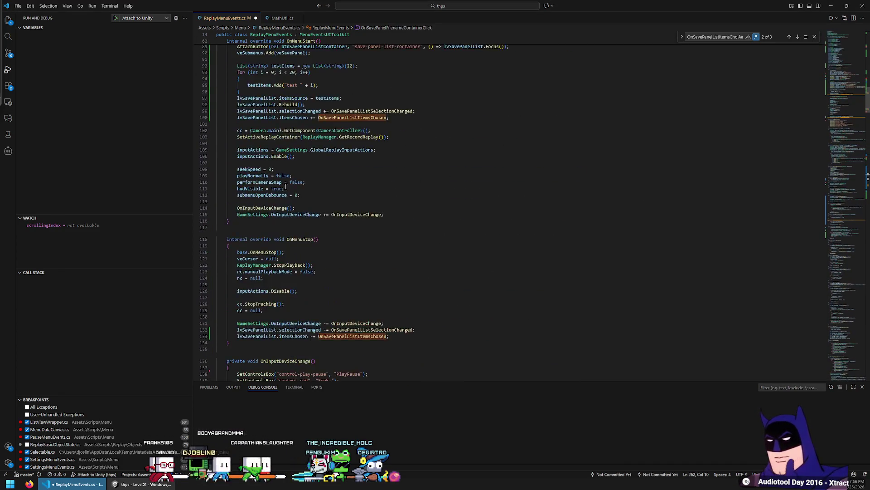
Paste the SanitizeFileName helper below GetTimestampString and remove the stray closing brace.
{"action": "scroll", "coordinate": [285, 188], "scroll_direction": "up", "scroll_amount": 10}
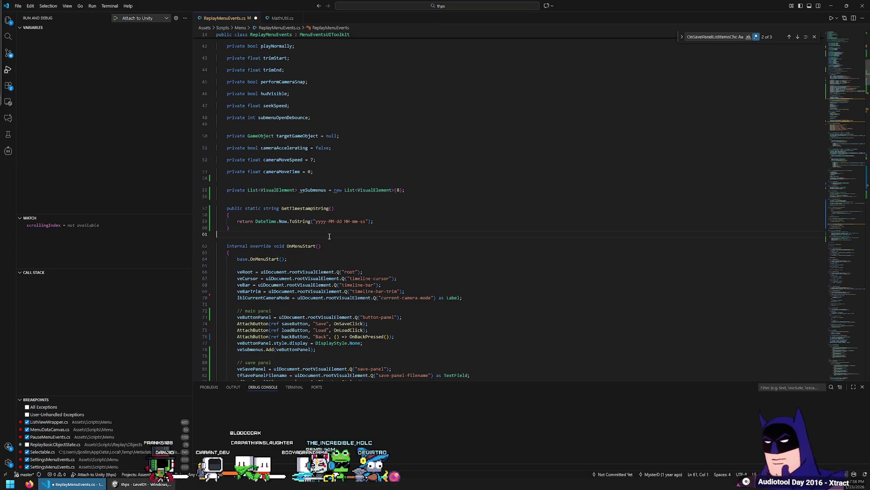
{"action": "type", "text": "public static string SanitizeFileName(string input, string replaceWith = \"_\")     {         if (string.IsNullOrEmpty(input))             return string.Empty;          // Get invalid characters         char[] invalidChars = Path.GetInvalidFileNameChars();          // Replace invalid characters         foreach (char c in invalidChars)         {             input = input.Replace(c.ToString(), replaceWith);         }          // Optional: trim whitespace         input = input.Trim();          return input;     }"}
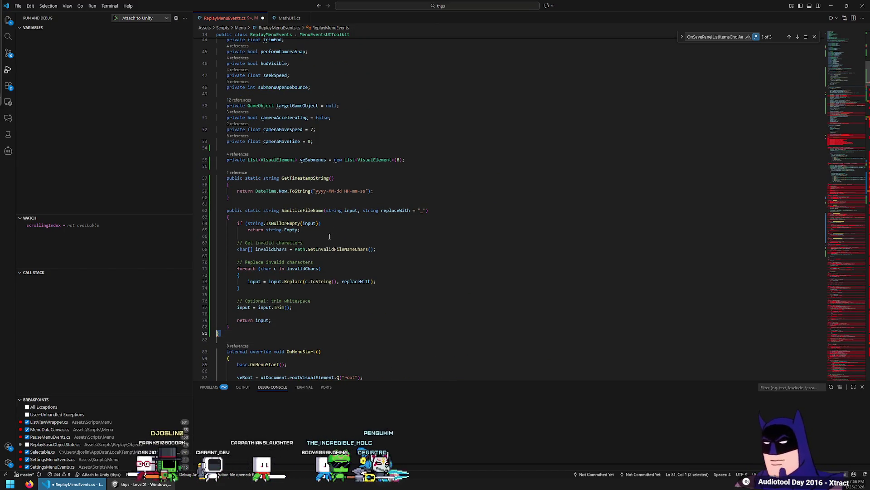
{"action": "key", "text": "Delete"}
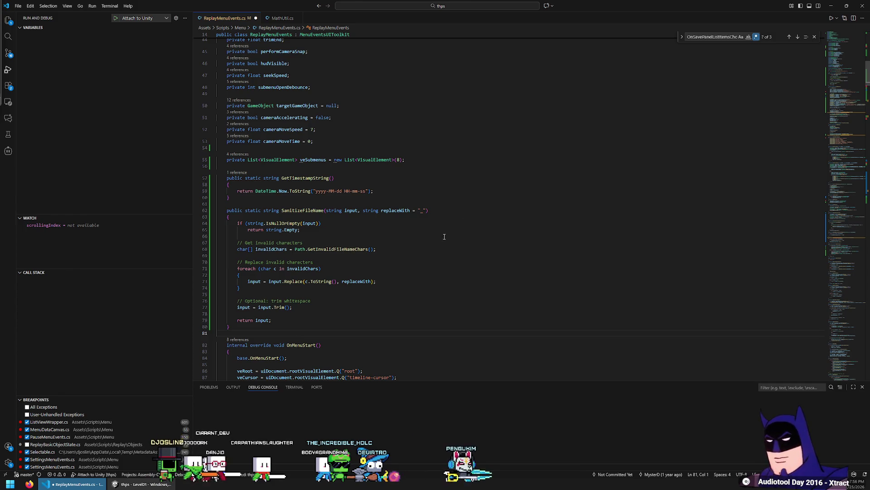
{"action": "left_click", "coordinate": [395, 287]}
{"action": "scroll", "coordinate": [337, 290], "scroll_direction": "down", "scroll_amount": 1}
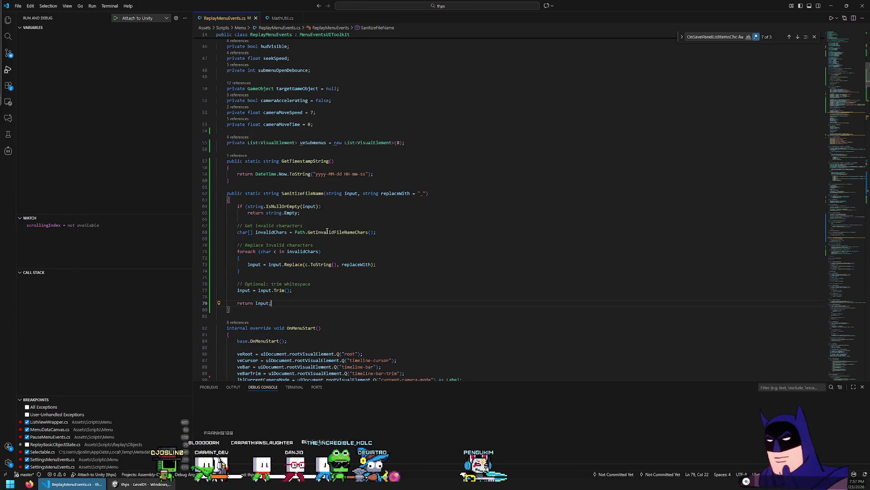
{"action": "left_click", "coordinate": [317, 192]}
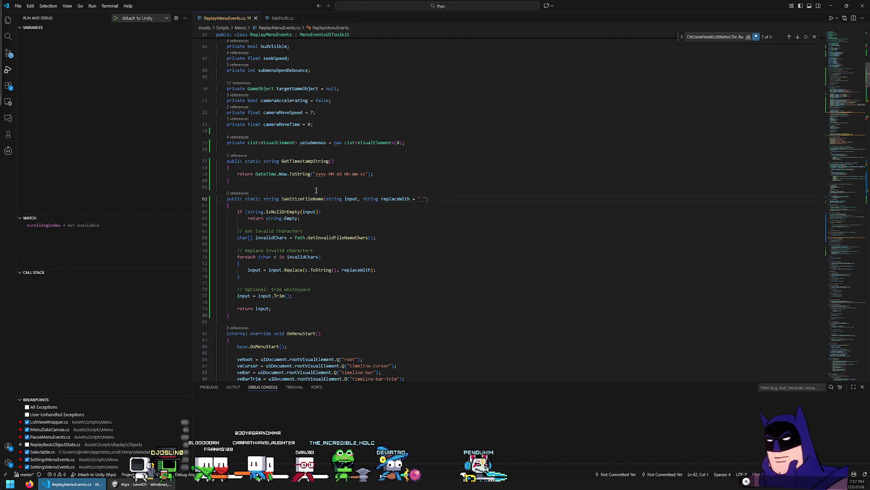
{"action": "double_click", "coordinate": [302, 199]}
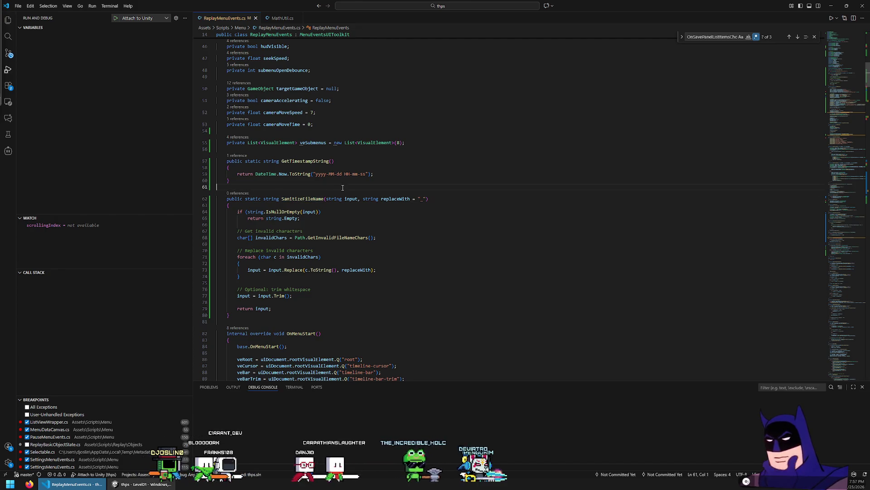
{"action": "left_click", "coordinate": [318, 198]}
{"action": "double_click", "coordinate": [319, 198]}
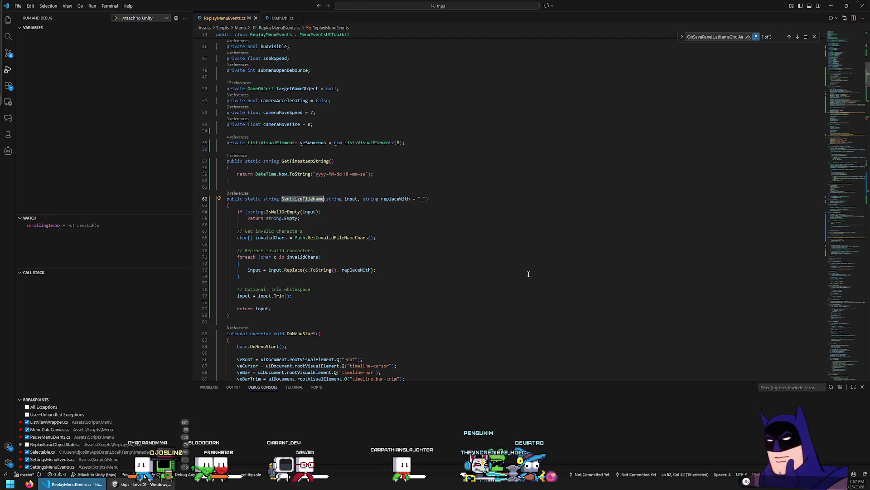
{"action": "double_click", "coordinate": [310, 161]}
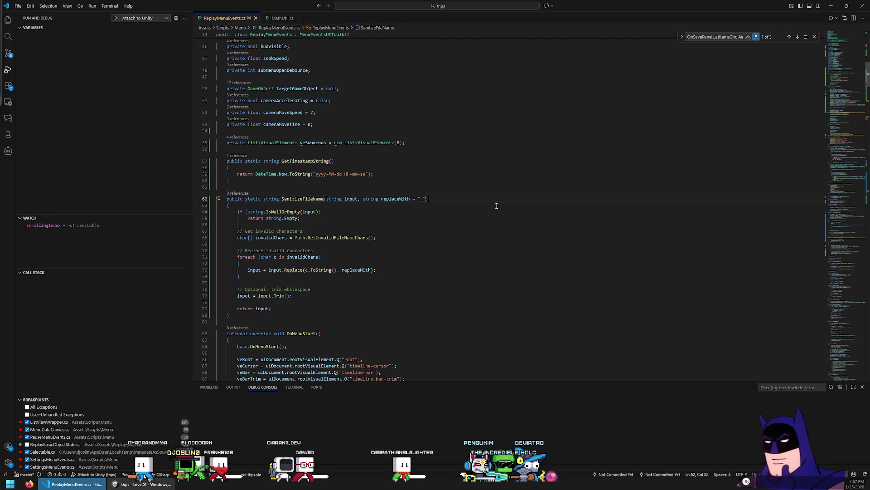
Search for 'btns' and jump to the OnSavePanelSaveClick definition.
{"action": "type", "text": "btns"}
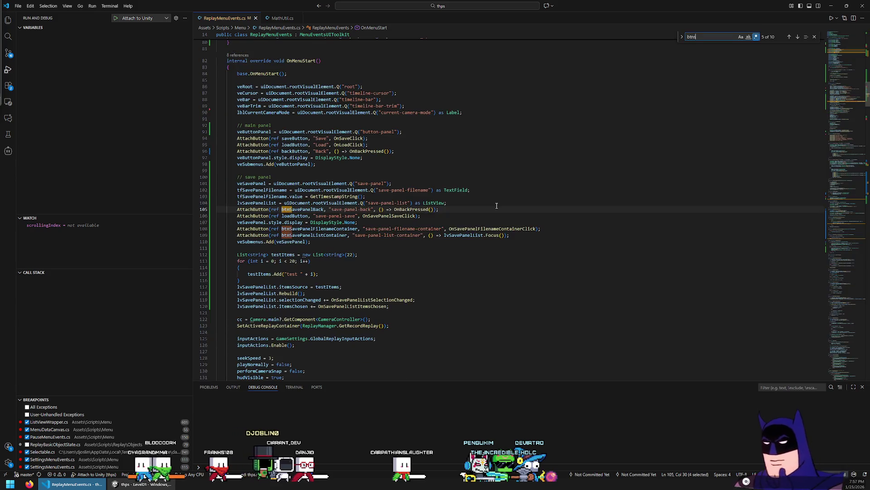
{"action": "scroll", "coordinate": [489, 204], "scroll_direction": "down", "scroll_amount": 3}
{"action": "left_click", "coordinate": [487, 210]}
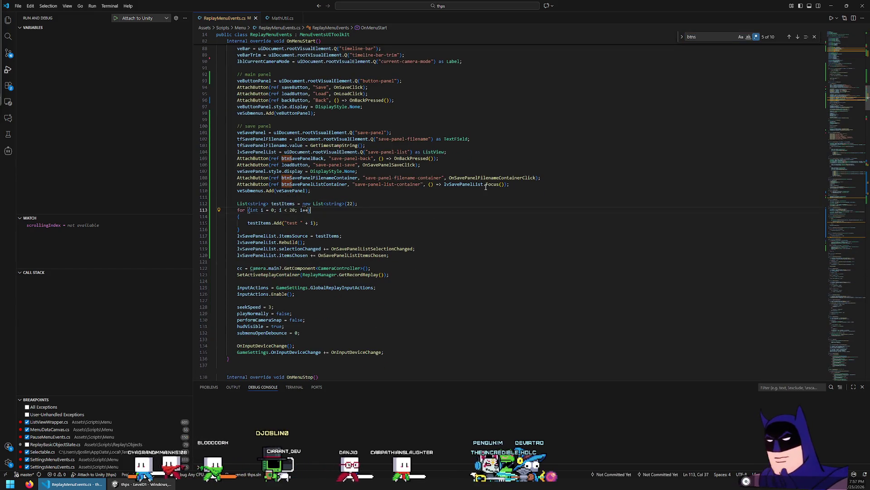
{"action": "left_click", "coordinate": [383, 164], "text": "ctrl"}
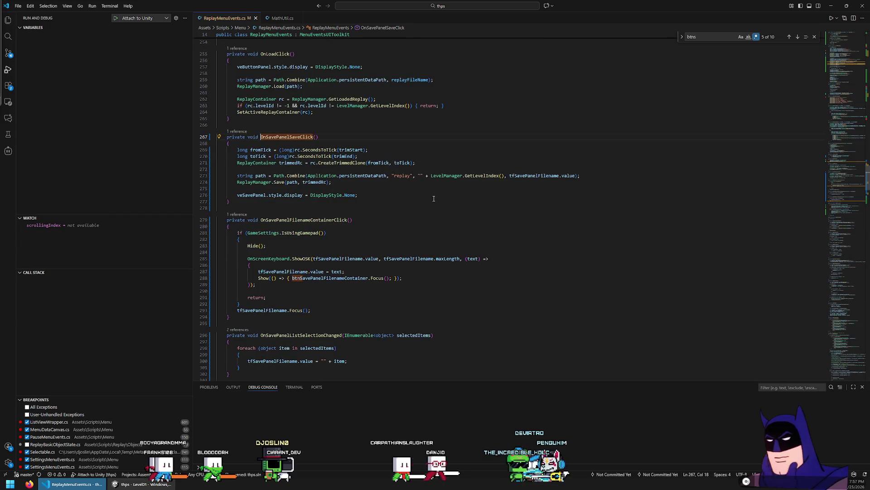